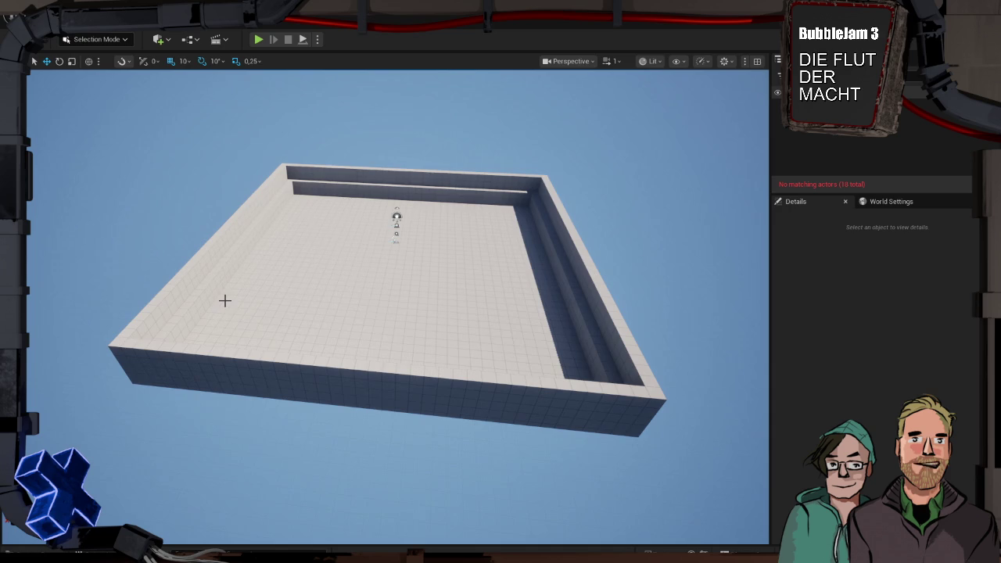
- Scale the floor's depth to 1.5 and shorten the left wall
{"action": "mouse_move", "coordinate": [313, 286]}
{"action": "left_mouse_down"}
{"action": "mouse_move", "coordinate": [306, 290]}
{"action": "mouse_move", "coordinate": [312, 242]}
{"action": "mouse_move", "coordinate": [281, 195]}
{"action": "mouse_move", "coordinate": [443, 268]}
{"action": "left_mouse_up"}
{"action": "left_click", "coordinate": [306, 290]}
{"action": "key", "text": "e"}
{"action": "key", "text": "r"}
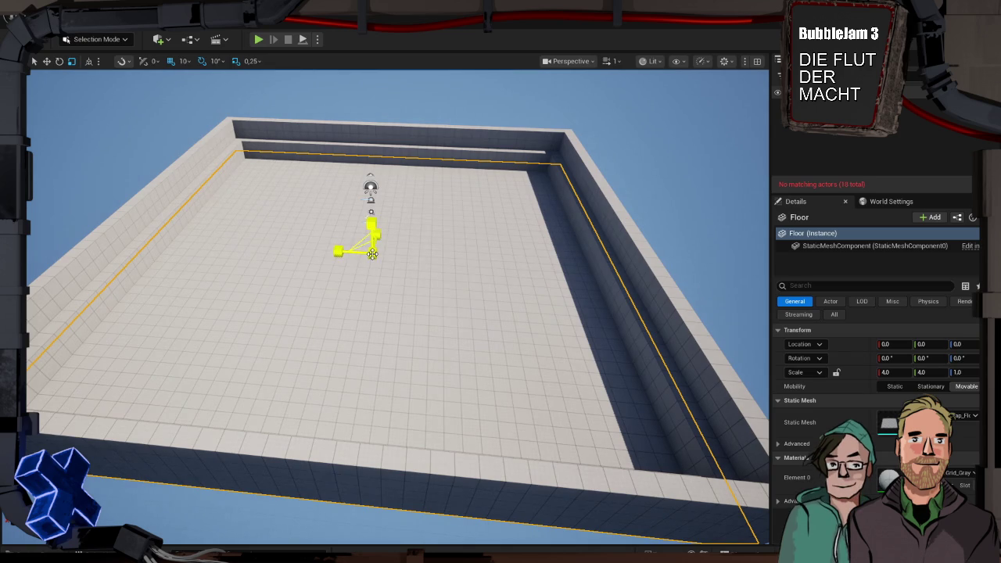
{"action": "left_click_drag", "start_coordinate": [338, 250], "coordinate": [339, 249]}
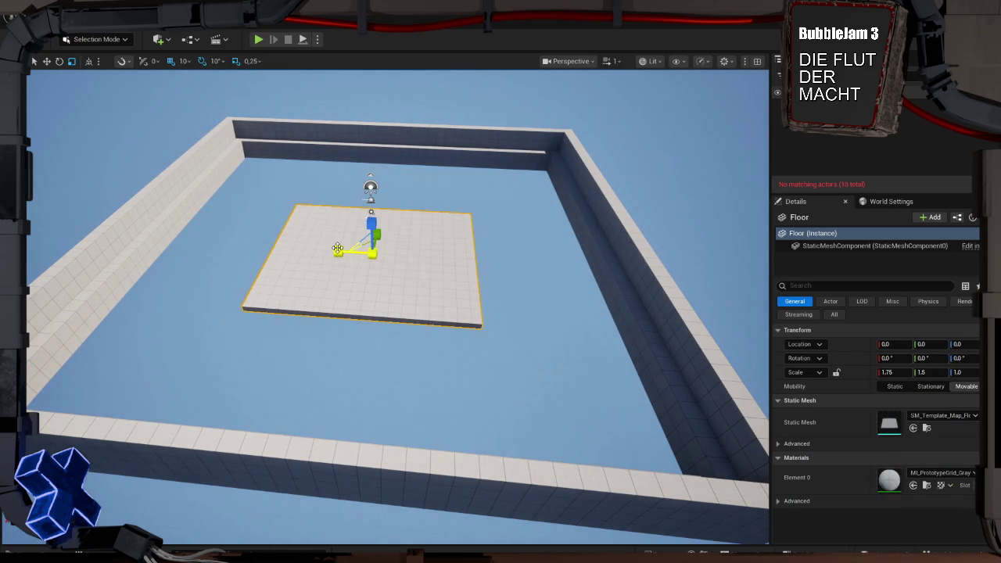
{"action": "left_click", "coordinate": [174, 224]}
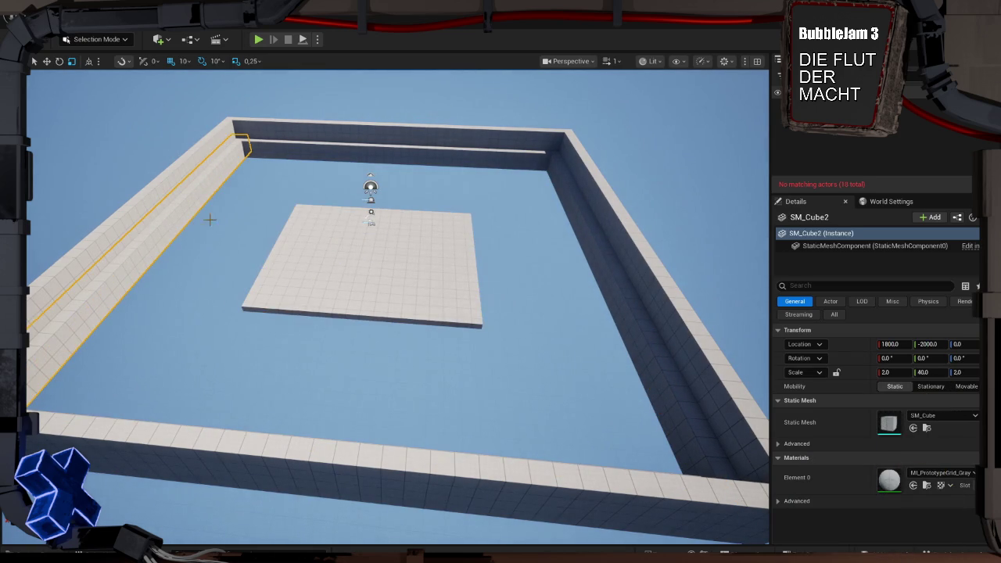
{"action": "left_click_drag", "start_coordinate": [138, 337], "coordinate": [138, 337]}
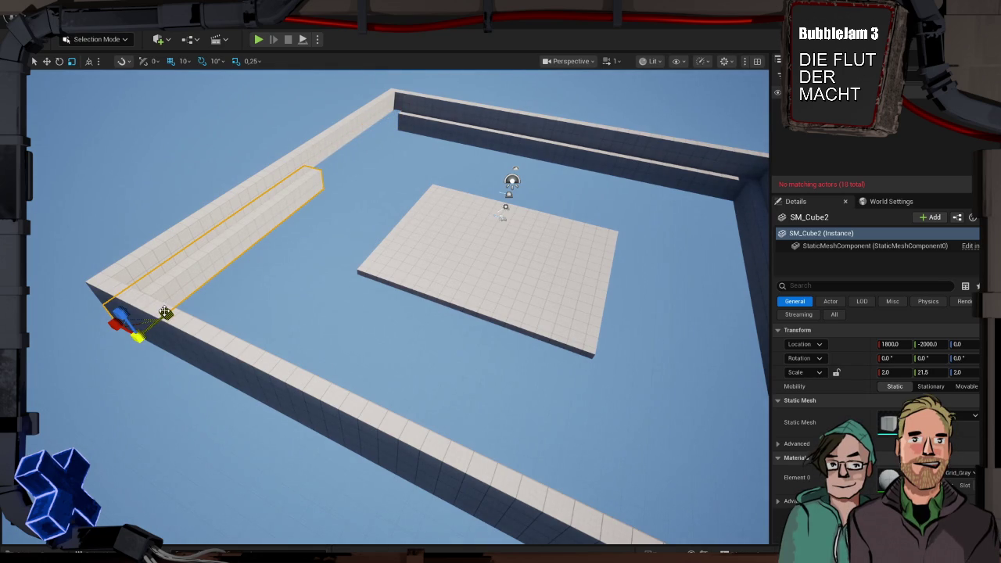
- Delete the floor, then delete each wall one by one
{"action": "left_click", "coordinate": [187, 280]}
{"action": "left_click", "coordinate": [430, 273]}
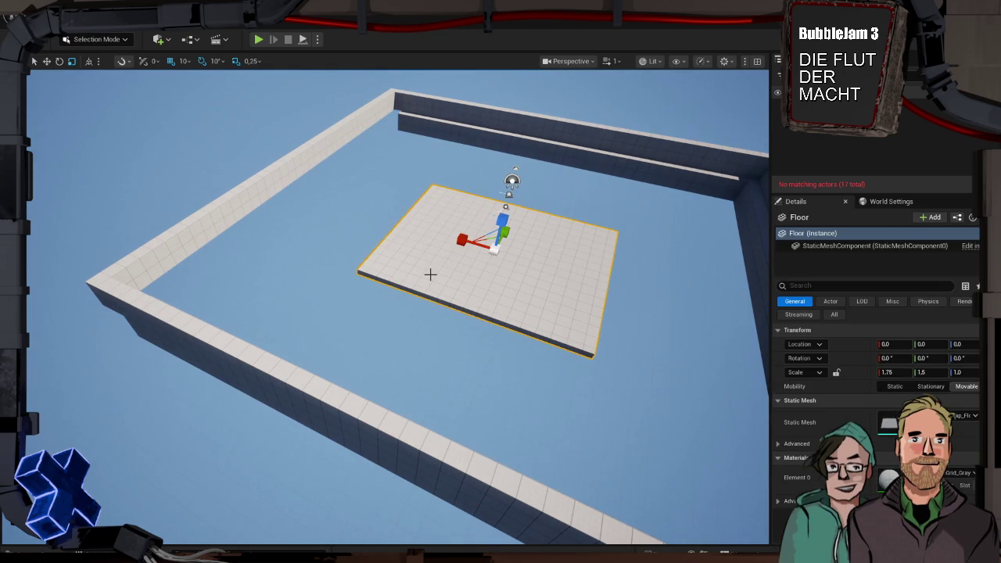
{"action": "key", "text": "Delete"}
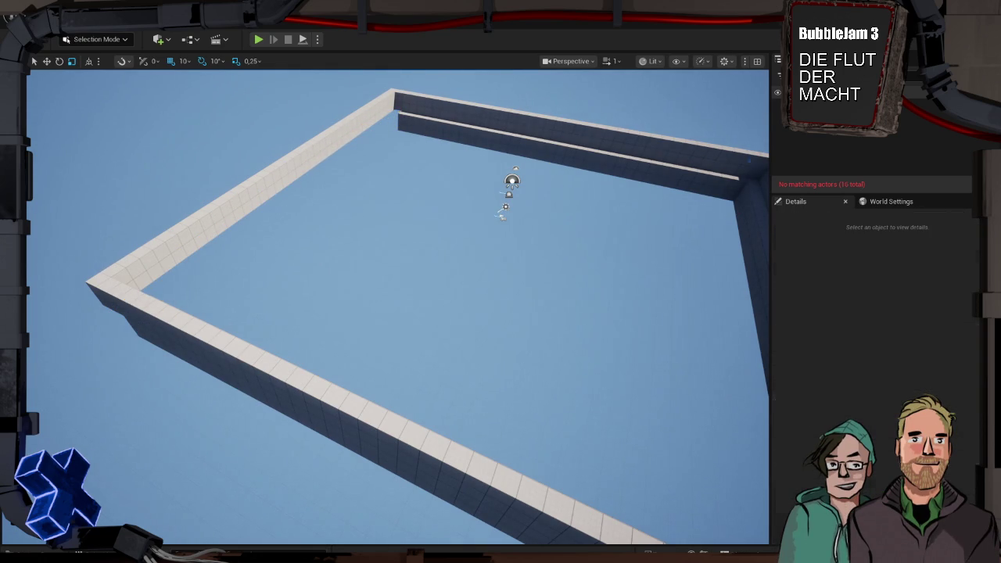
{"action": "left_click", "coordinate": [563, 137]}
{"action": "key", "text": "Delete"}
{"action": "left_click", "coordinate": [235, 195]}
{"action": "key", "text": "Delete"}
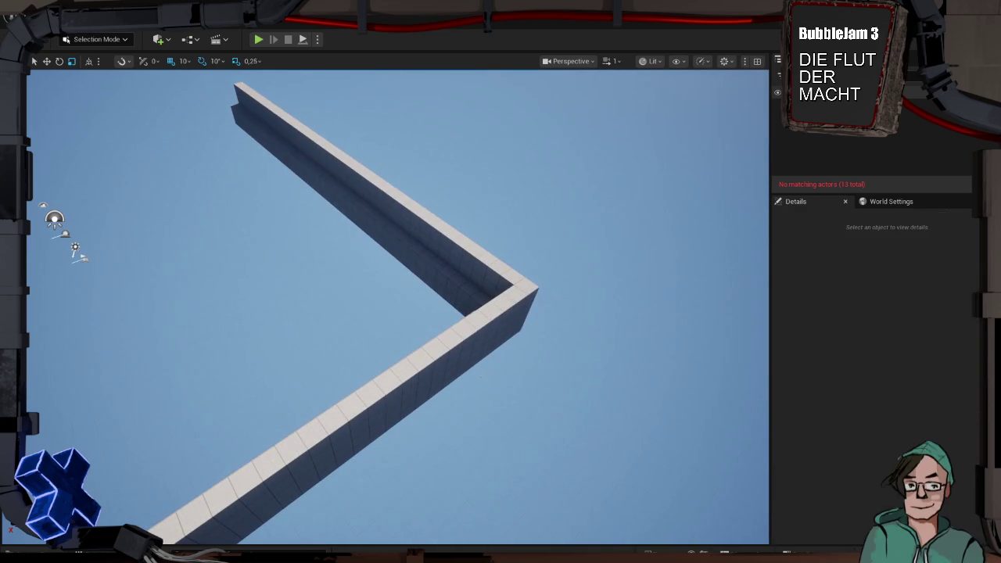
{"action": "left_click", "coordinate": [464, 313]}
{"action": "key", "text": "Delete"}
{"action": "left_click", "coordinate": [466, 358]}
{"action": "key", "text": "Delete"}
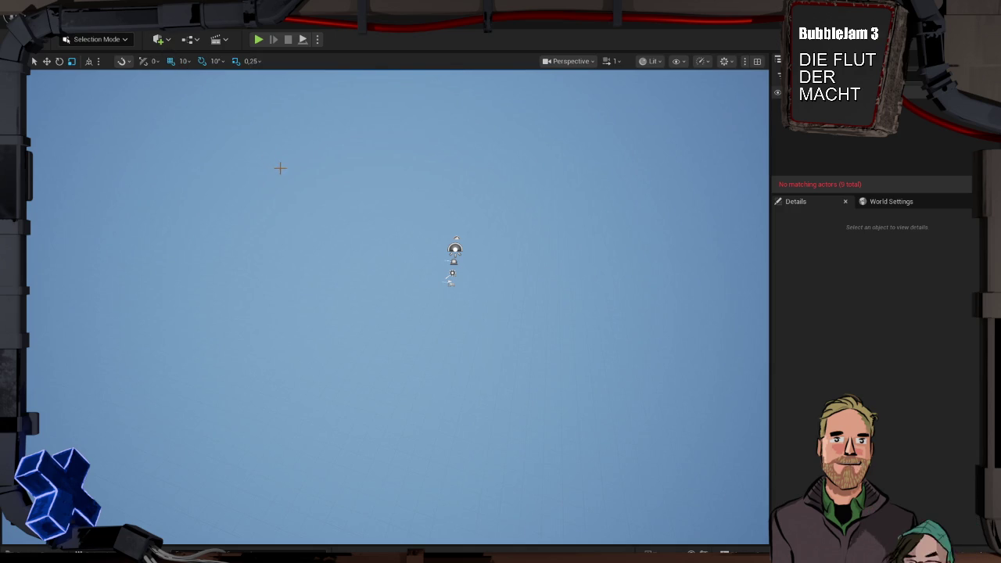
- Enter Modeling Mode and start a Box with Dynamic Mesh output type
{"action": "key", "text": "shift+5"}
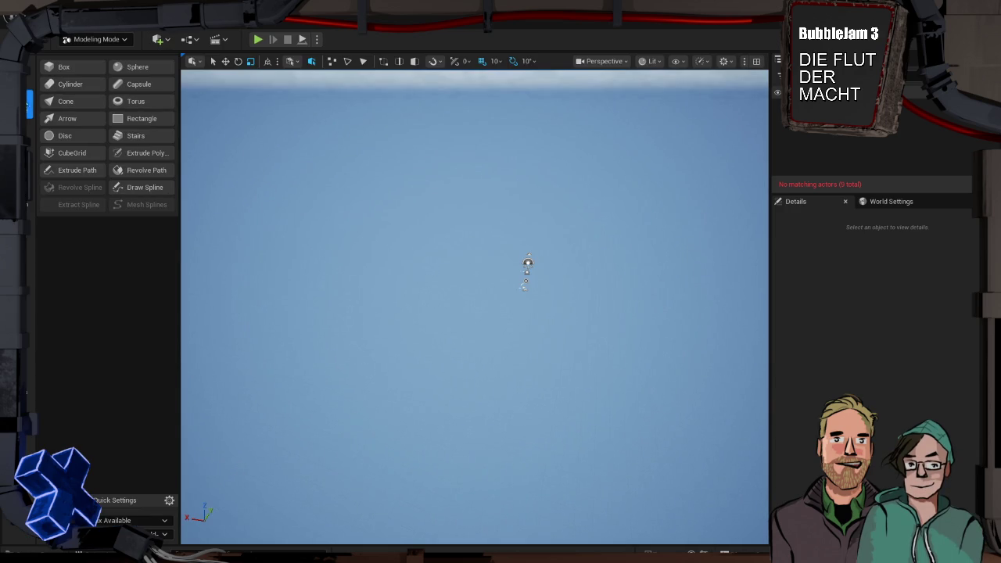
{"action": "left_click", "coordinate": [72, 65]}
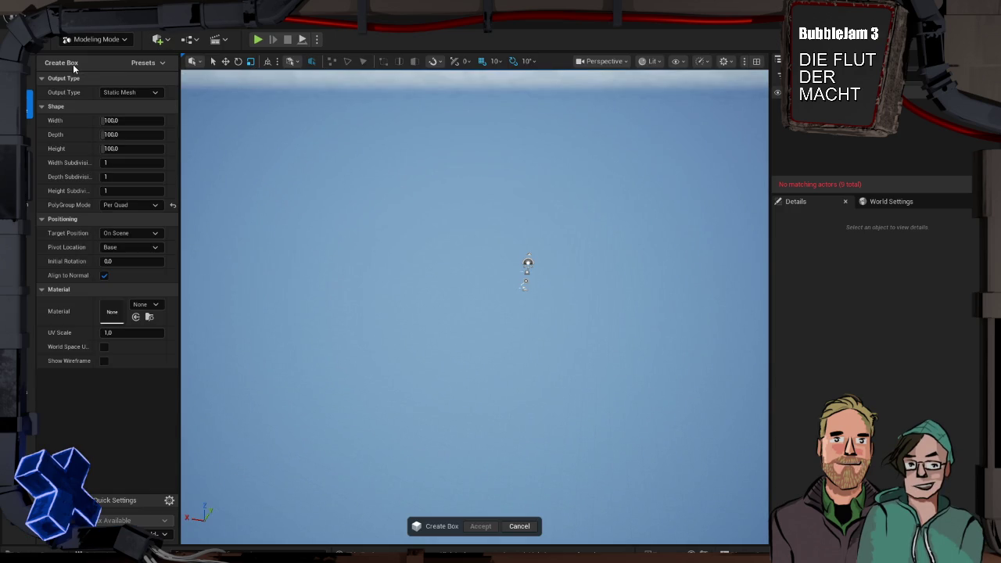
{"action": "left_click", "coordinate": [149, 94]}
{"action": "left_click", "coordinate": [147, 123]}
- Set the box to height 50, width 1000 and depth 1000, then place and accept it
{"action": "left_click", "coordinate": [141, 148]}
{"action": "type", "text": "50"}
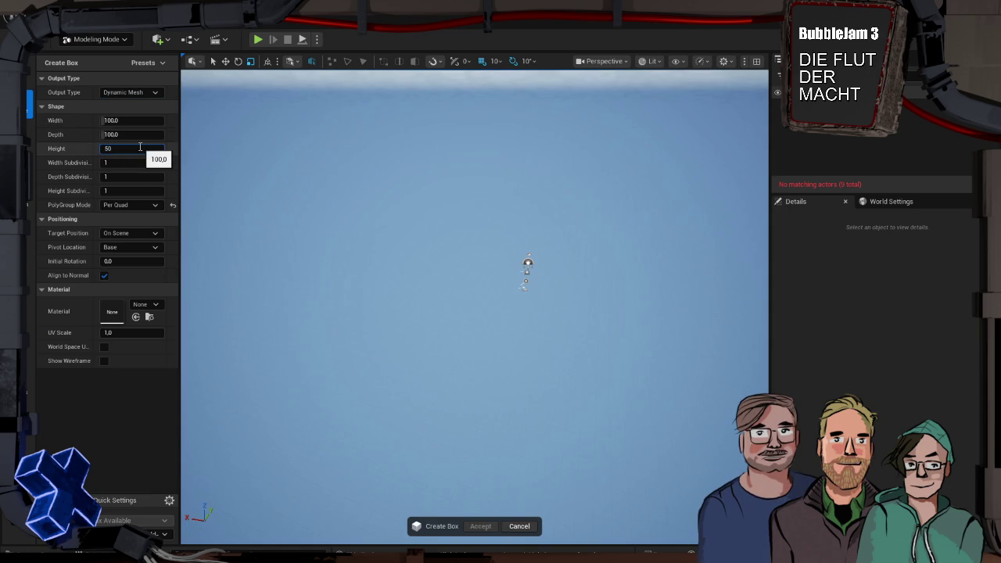
{"action": "left_click", "coordinate": [124, 122]}
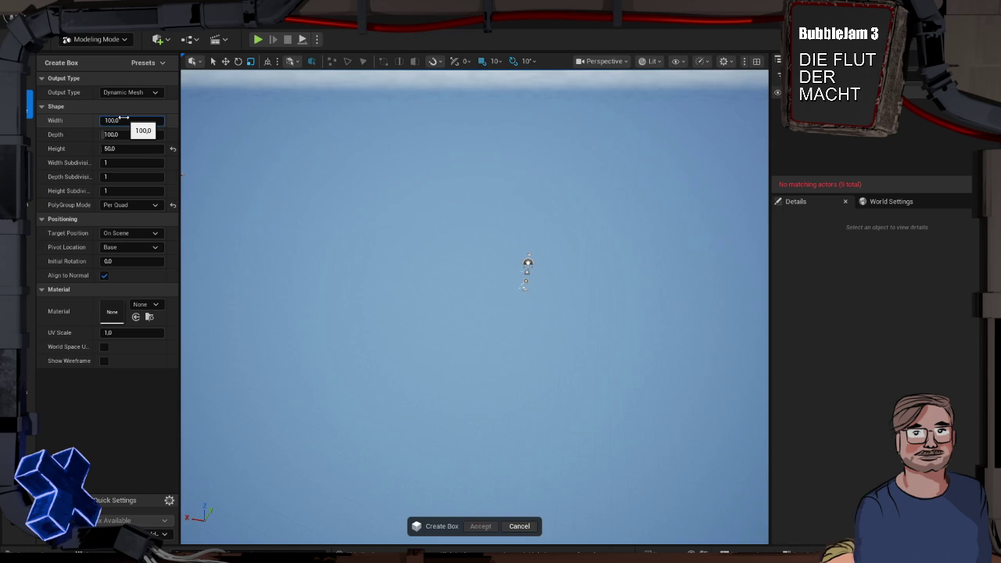
{"action": "left_click", "coordinate": [100, 120]}
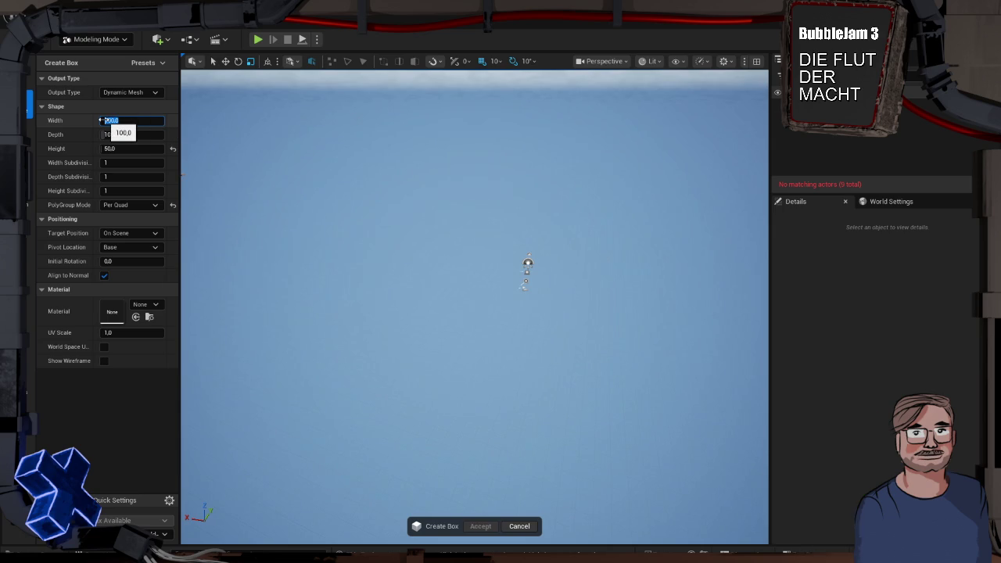
{"action": "type", "text": "201000"}
{"action": "key", "text": "Tab"}
{"action": "type", "text": "000"}
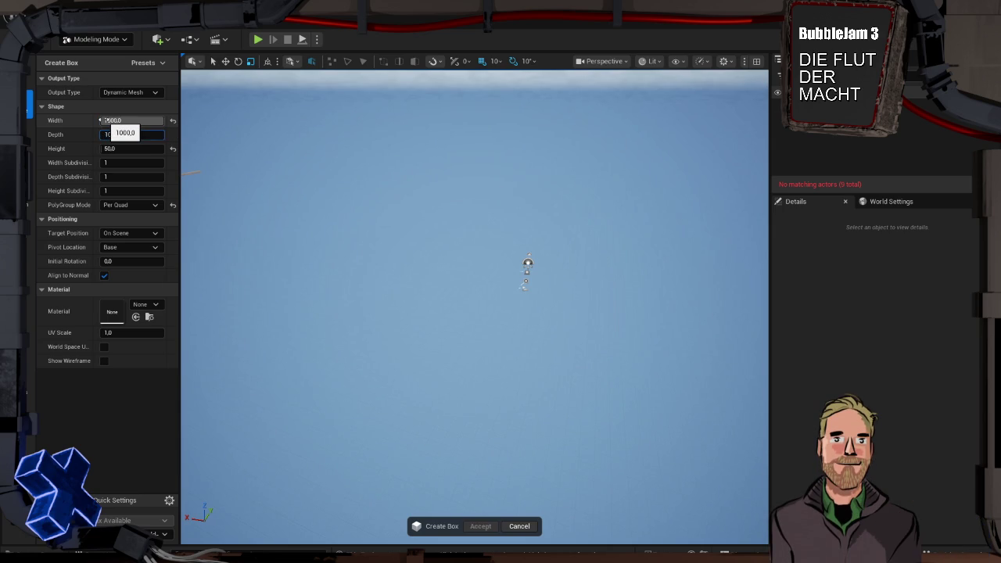
{"action": "key", "text": "Return"}
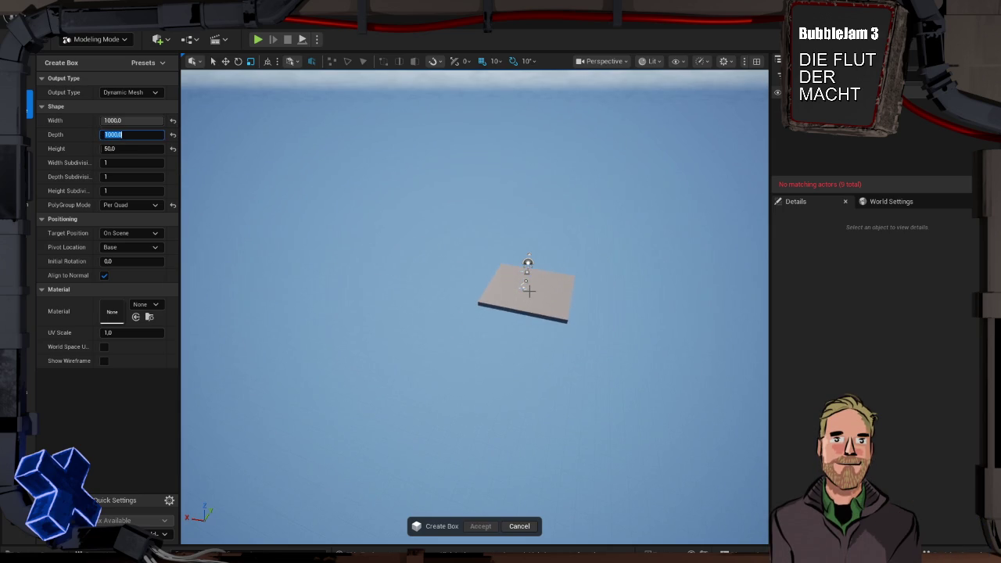
{"action": "left_click", "coordinate": [529, 289]}
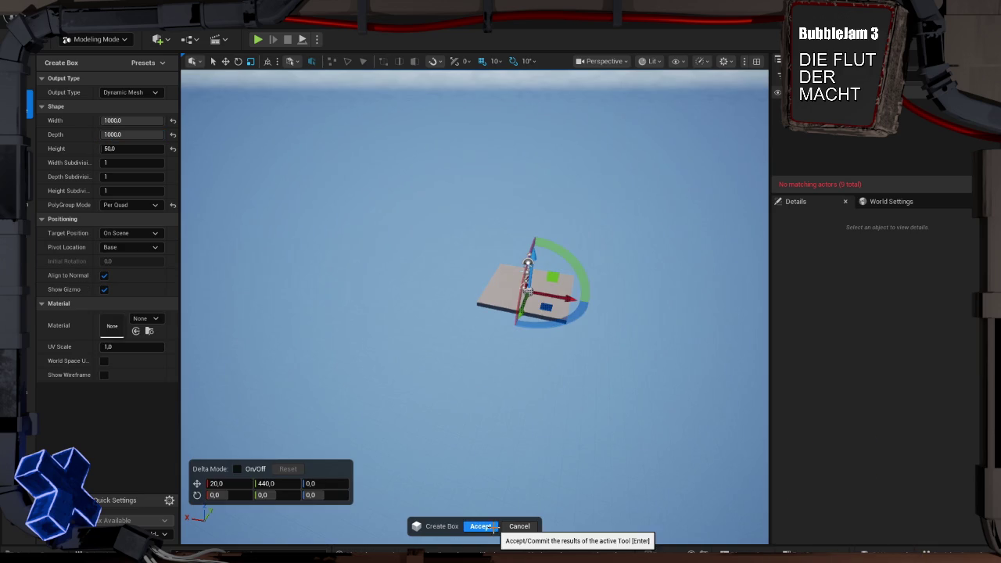
{"action": "left_click", "coordinate": [480, 527]}
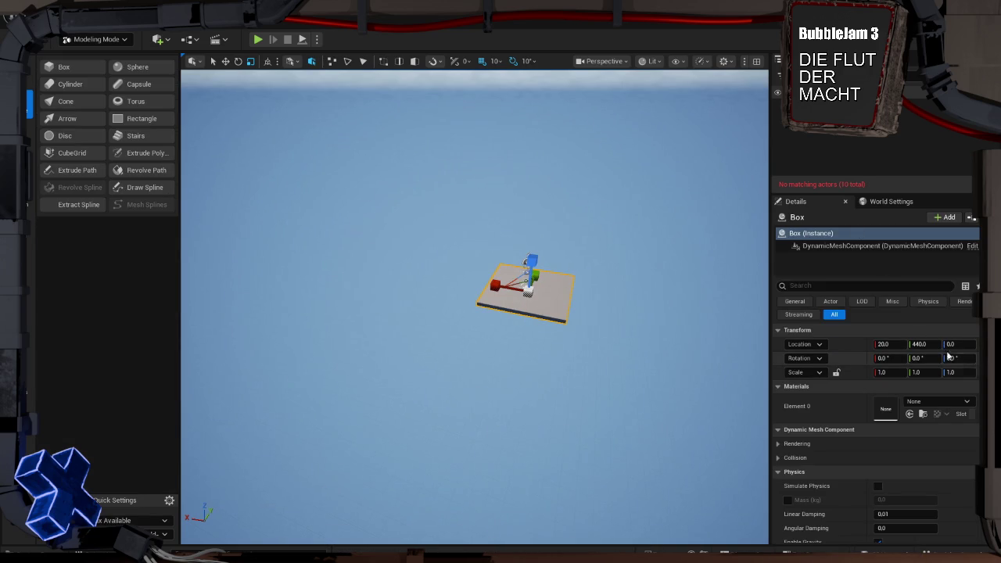
- Reset the box location to 0, 0, 0, frame it and run a quick play test
{"action": "left_click", "coordinate": [849, 344]}
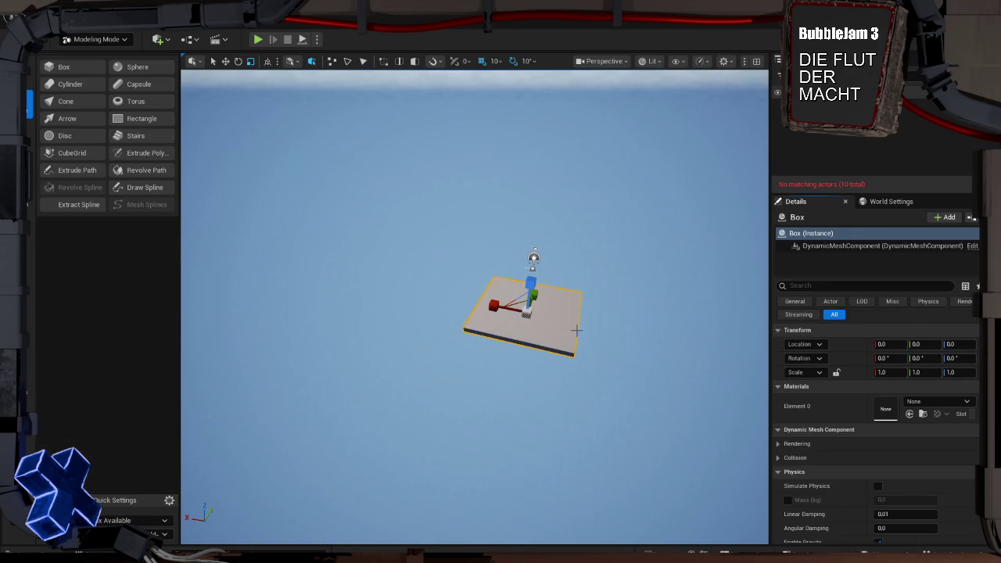
{"action": "key", "text": "f"}
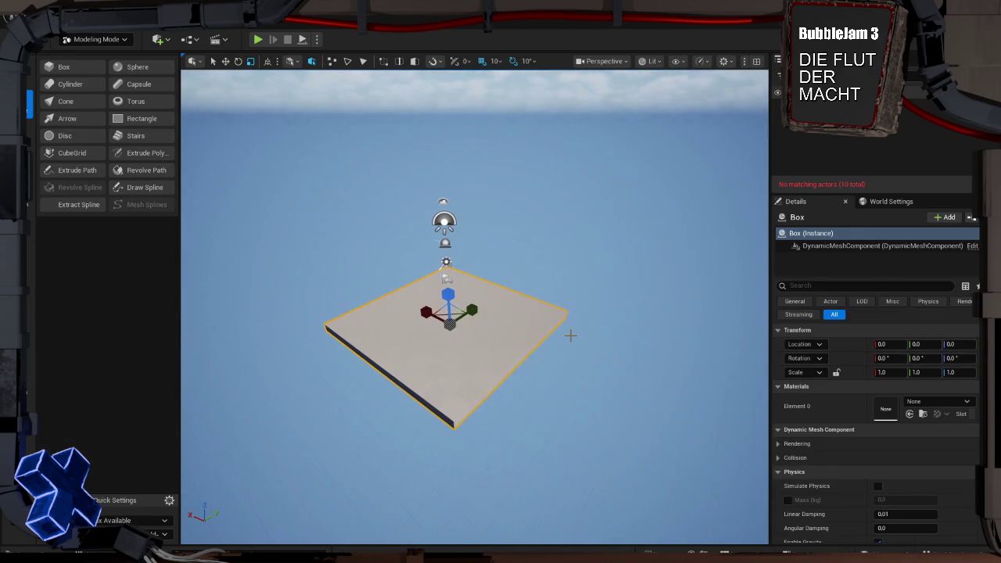
{"action": "key", "text": "alt+p"}
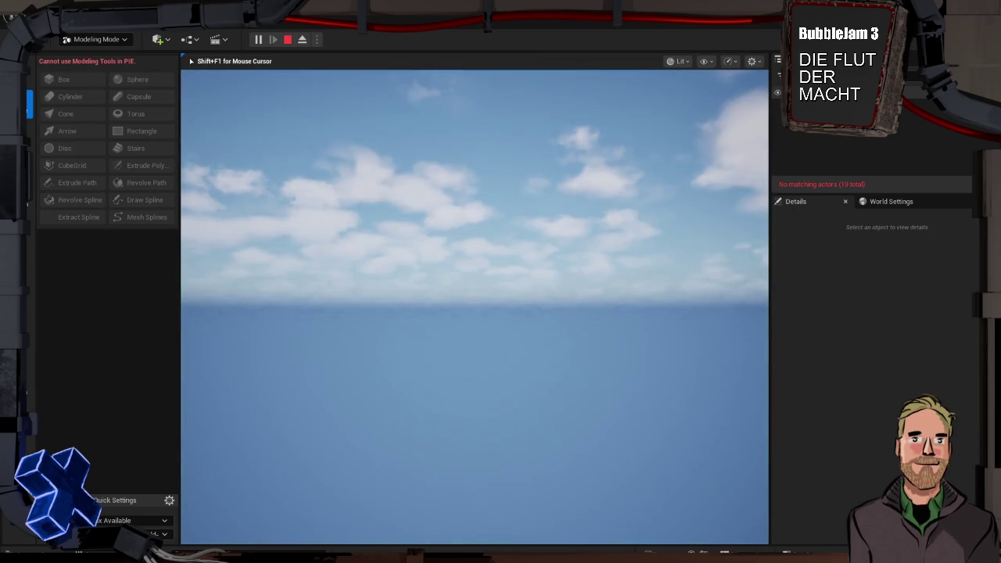
{"action": "key", "text": "Escape"}
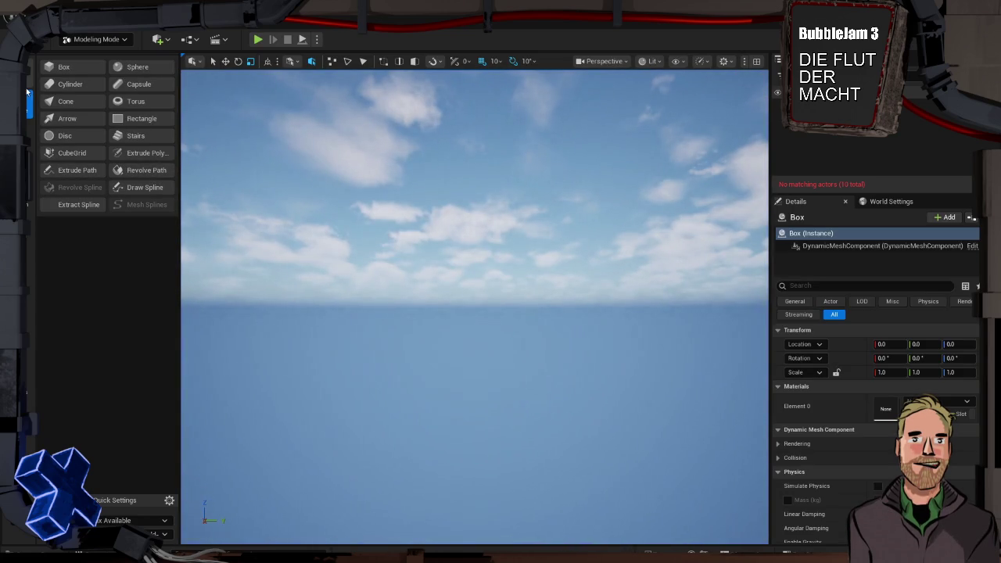
{"action": "mouse_move", "coordinate": [529, 311]}
{"action": "left_mouse_down"}
{"action": "mouse_move", "coordinate": [526, 403]}
{"action": "mouse_move", "coordinate": [527, 368]}
{"action": "mouse_move", "coordinate": [485, 398]}
{"action": "left_mouse_up"}
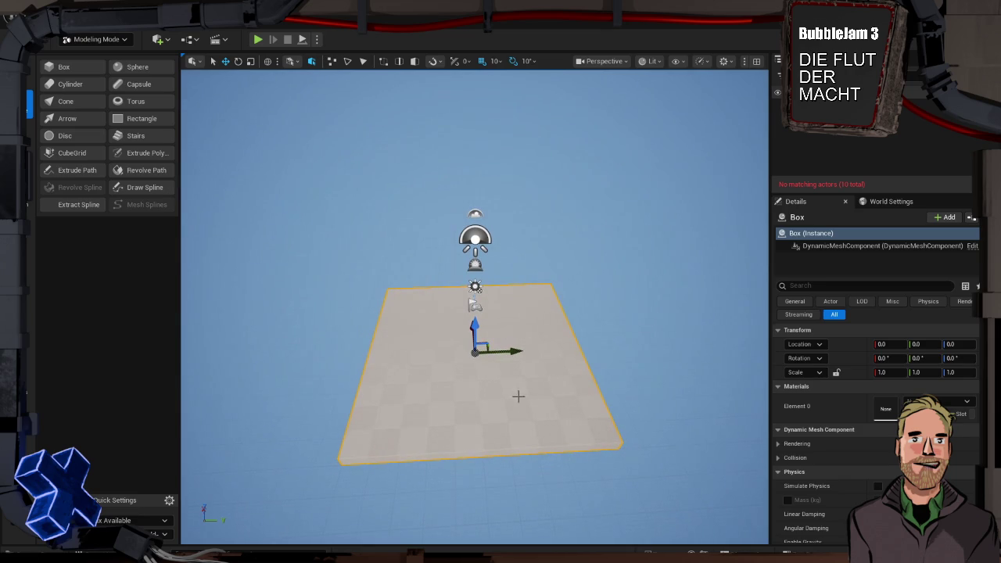
{"action": "left_click", "coordinate": [848, 285]}
- Filter Details by 'coll', keep Simple And Complex collision and enable complex collision
{"action": "type", "text": "ll"}
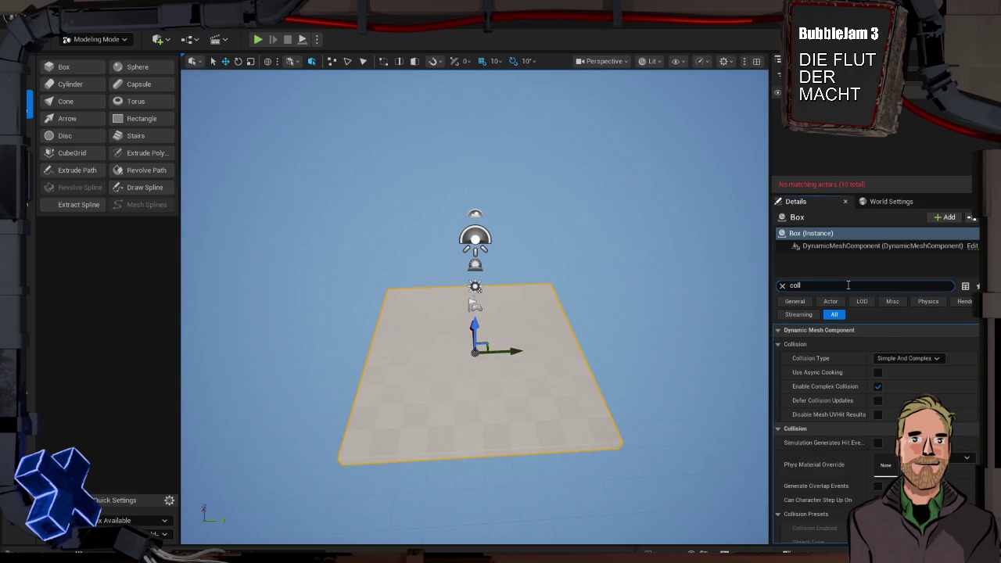
{"action": "left_click", "coordinate": [923, 359]}
{"action": "left_click", "coordinate": [905, 379]}
{"action": "left_click", "coordinate": [878, 386]}
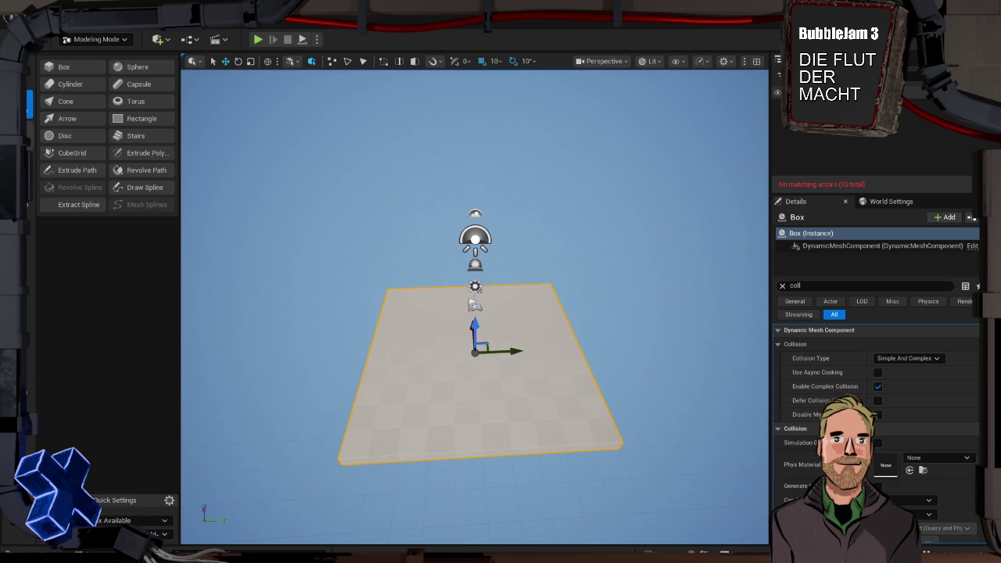
{"action": "left_click", "coordinate": [30, 137]}
- Browse the tool categories down to Mesh Attributes and open the Simple Collision editor
{"action": "left_click", "coordinate": [30, 170]}
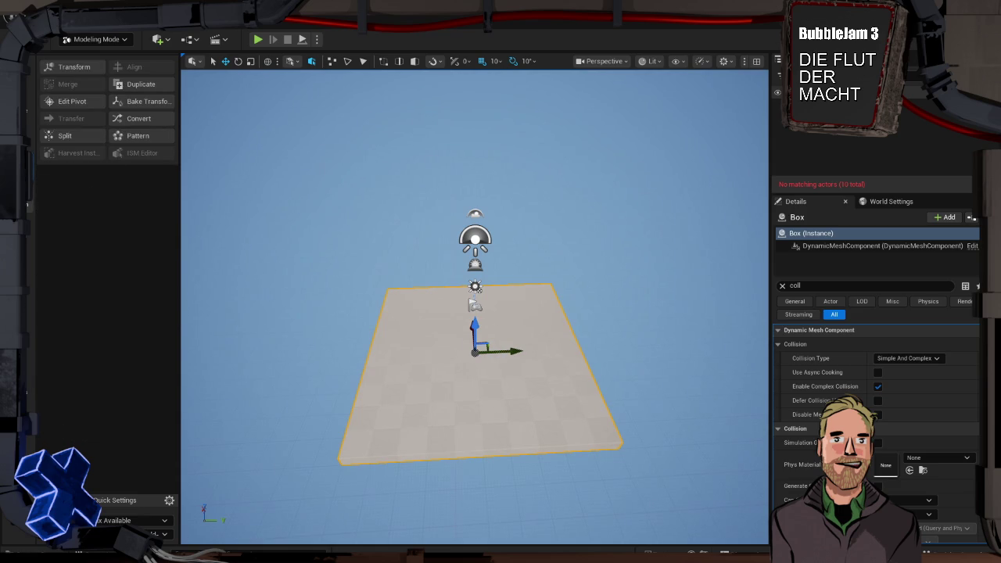
{"action": "left_click", "coordinate": [30, 205]}
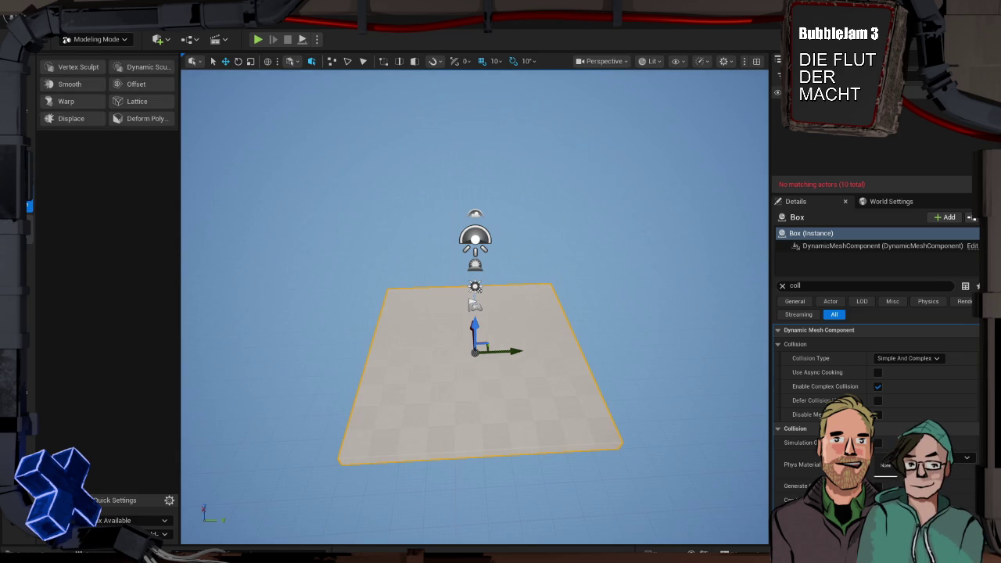
{"action": "left_click", "coordinate": [29, 231]}
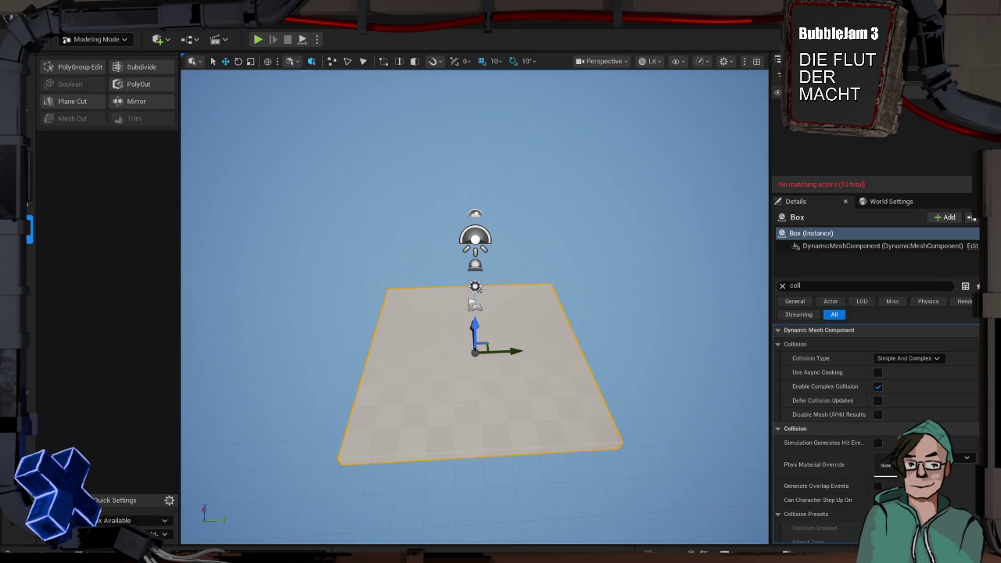
{"action": "left_click", "coordinate": [30, 260]}
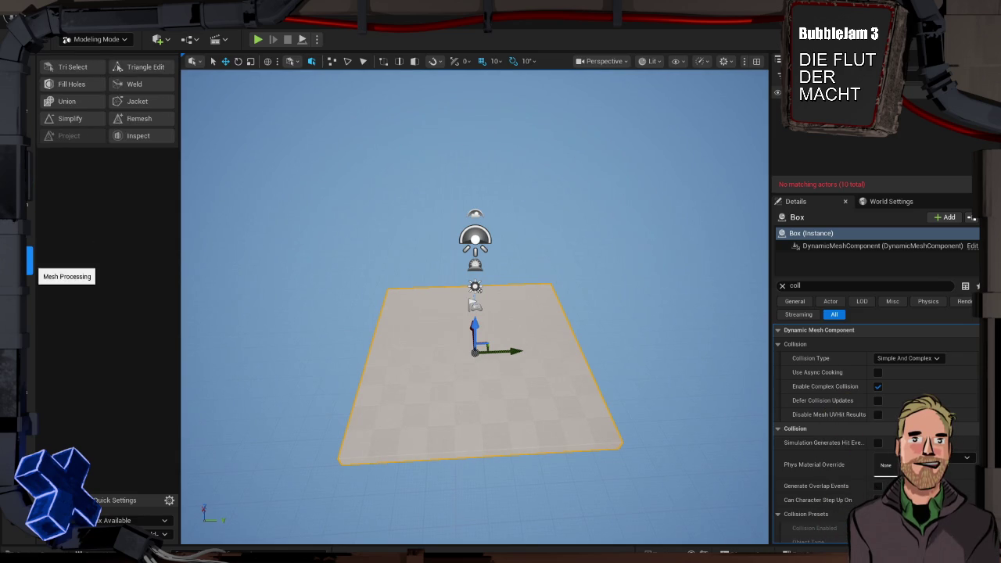
{"action": "left_click", "coordinate": [30, 292]}
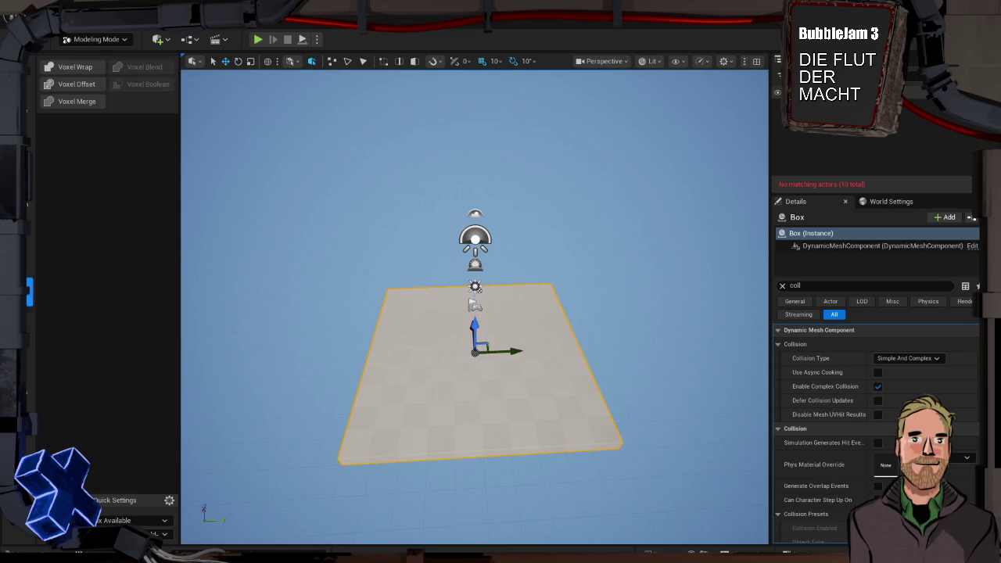
{"action": "left_click", "coordinate": [29, 324]}
{"action": "left_click", "coordinate": [30, 355]}
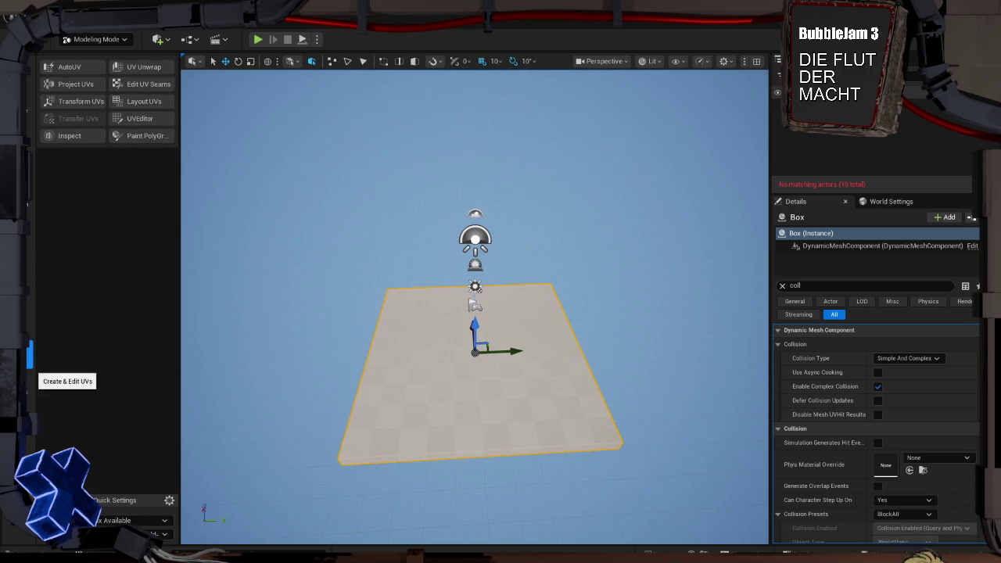
{"action": "left_click", "coordinate": [30, 386]}
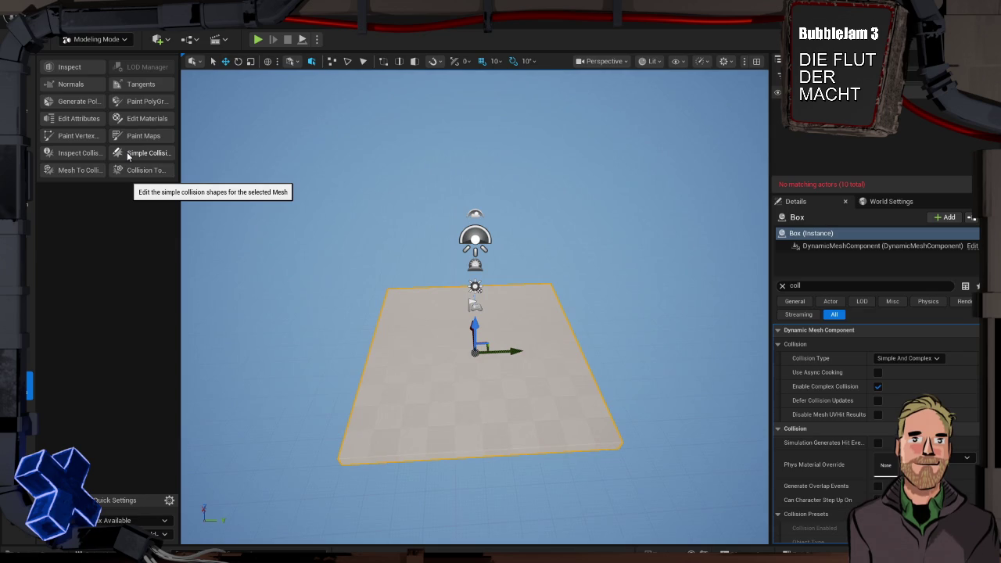
{"action": "left_click", "coordinate": [128, 155]}
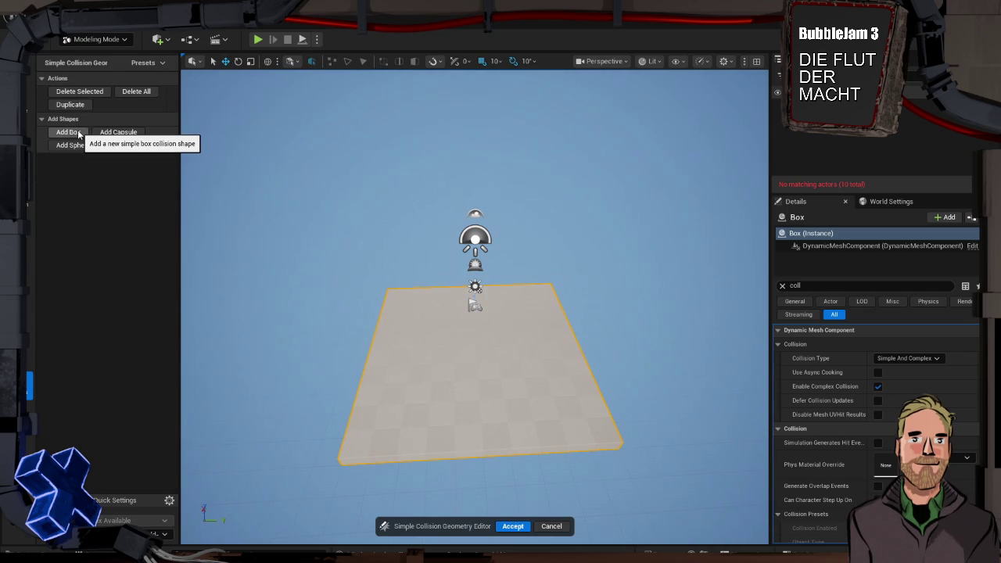
- Add a box collision shape to the floor slab and accept it
{"action": "left_click", "coordinate": [78, 133]}
{"action": "left_click_drag", "start_coordinate": [607, 344], "coordinate": [493, 309]}
{"action": "scroll", "coordinate": [640, 354], "scroll_direction": "up", "scroll_amount": 2}
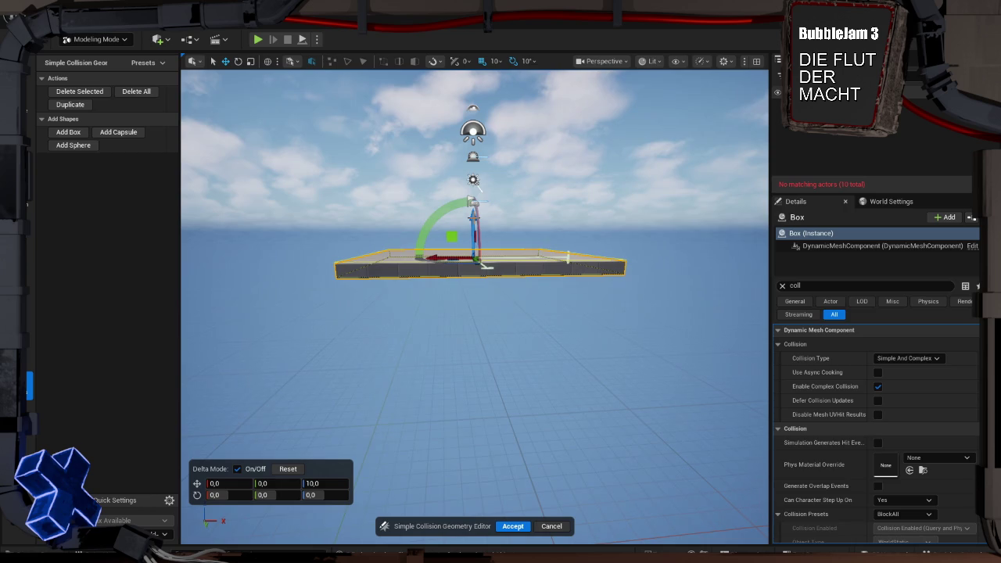
{"action": "left_click", "coordinate": [514, 526]}
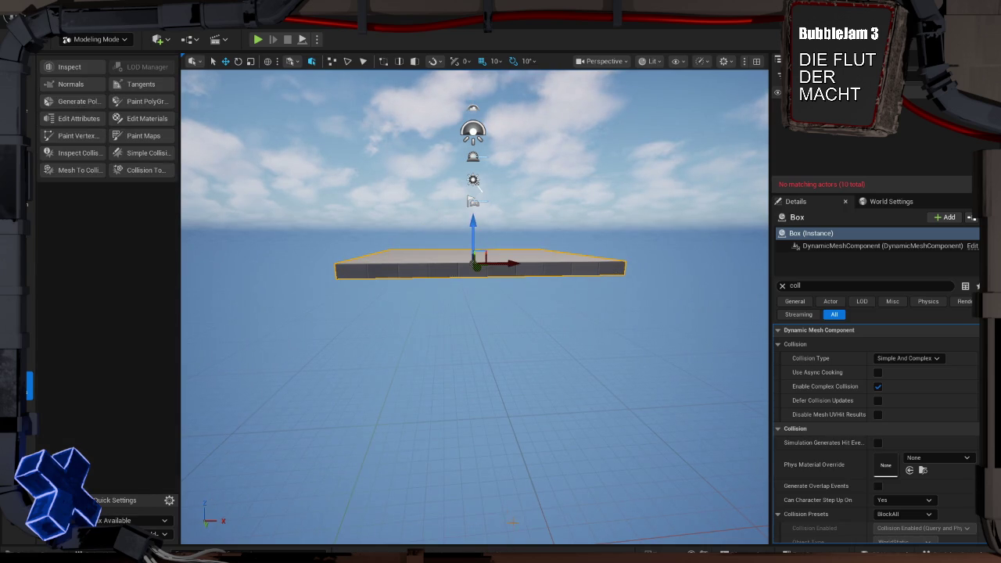
- Play-test the level standing on the checkered floor
{"action": "key", "text": "alt+p"}
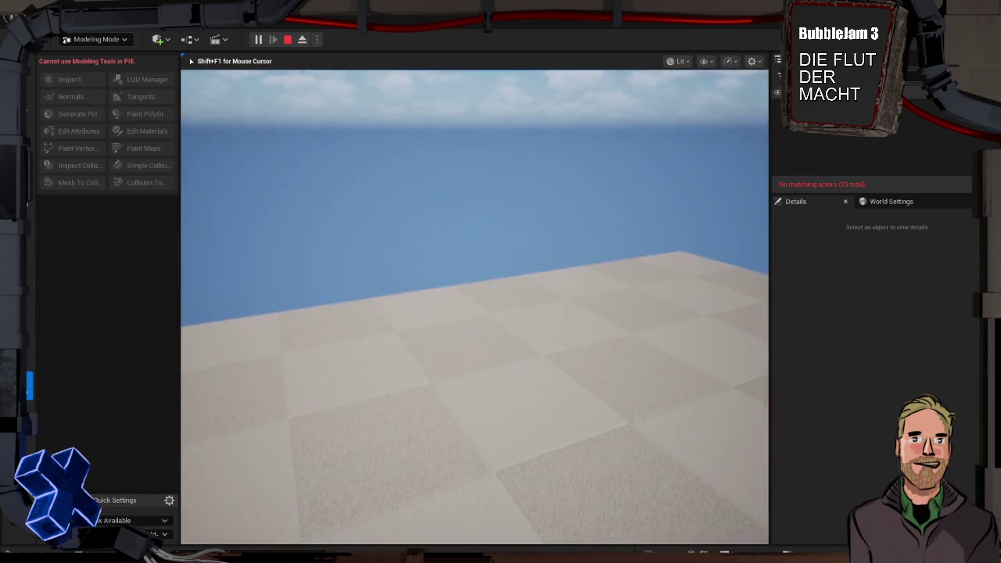
{"action": "key", "text": "Escape"}
{"action": "left_click", "coordinate": [30, 103]}
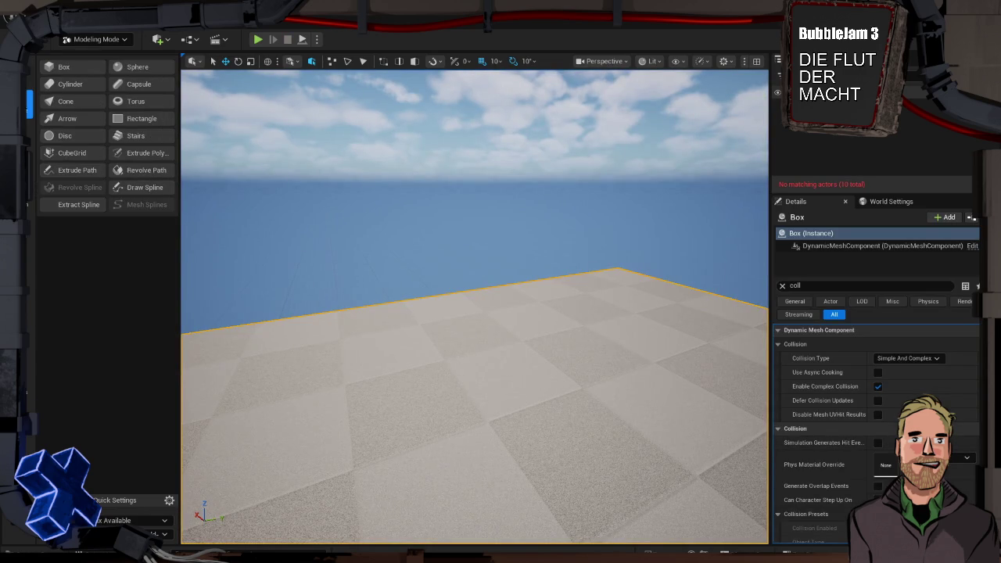
- Open PolyGroup Edit on the slab and select its side face along one edge
{"action": "left_click", "coordinate": [30, 68]}
{"action": "left_click", "coordinate": [97, 72]}
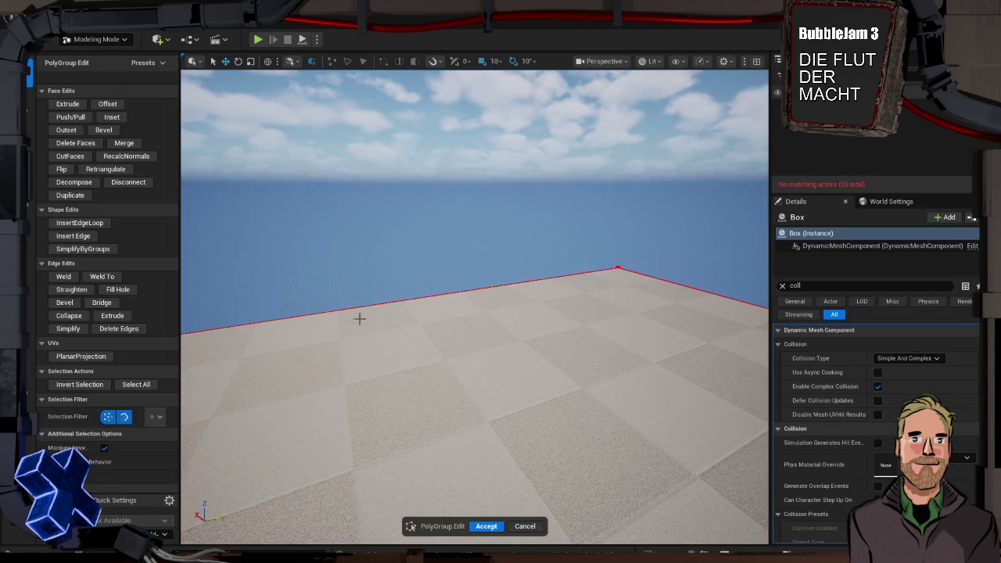
{"action": "left_click", "coordinate": [418, 370]}
{"action": "key", "text": "f"}
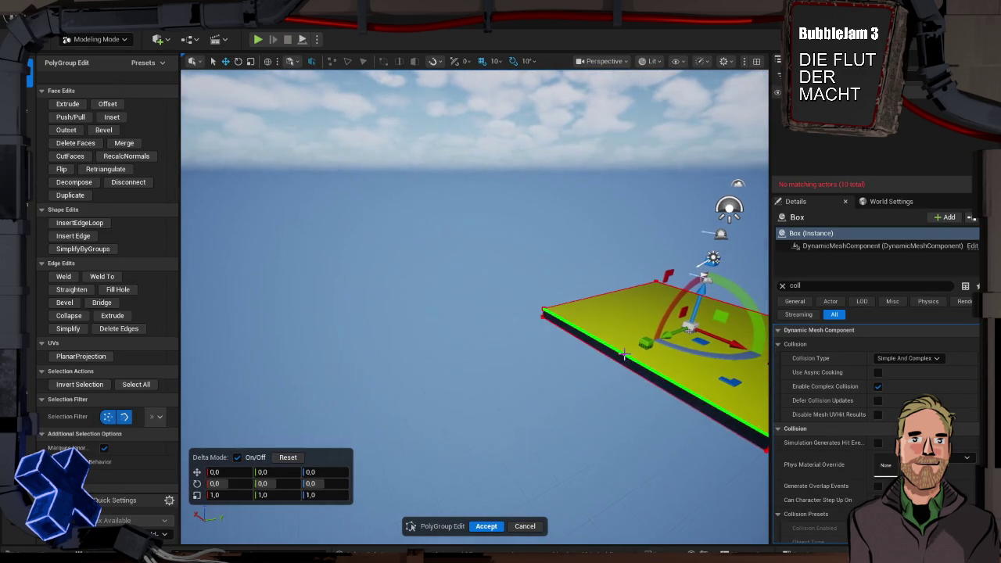
{"action": "left_click", "coordinate": [620, 355]}
{"action": "key", "text": "f"}
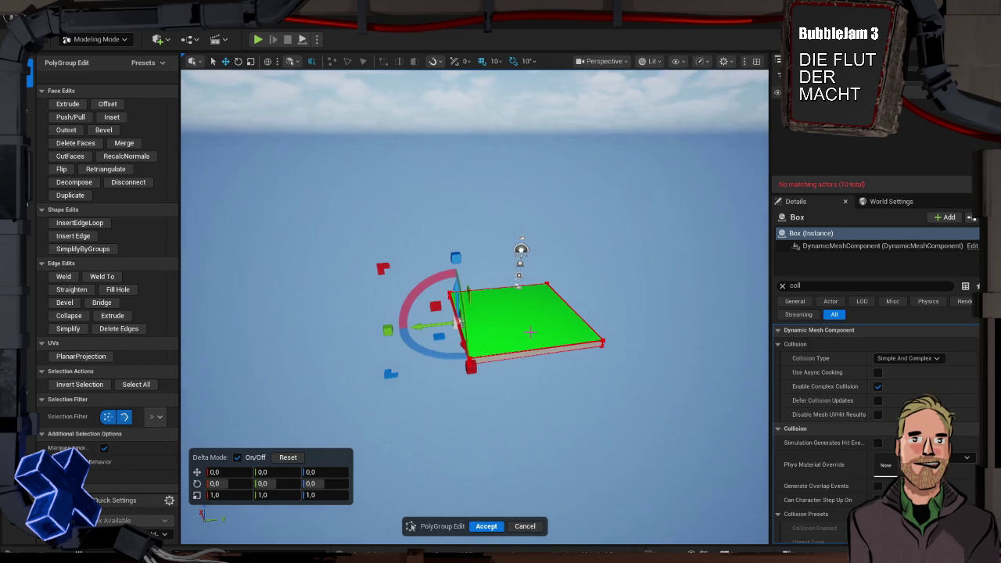
{"action": "left_click_drag", "start_coordinate": [529, 332], "coordinate": [517, 380]}
{"action": "mouse_move", "coordinate": [548, 225]}
{"action": "left_mouse_down"}
{"action": "mouse_move", "coordinate": [581, 329]}
{"action": "mouse_move", "coordinate": [532, 227]}
{"action": "left_mouse_up"}
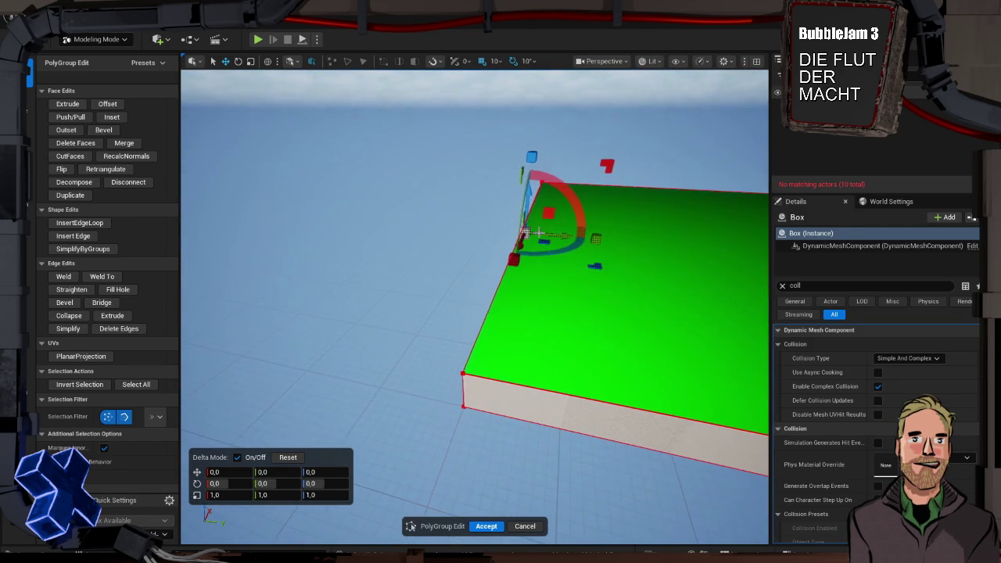
- Extrude a thin strip from the slab edge, then extrude it upward into a tall wall
{"action": "left_click", "coordinate": [68, 104]}
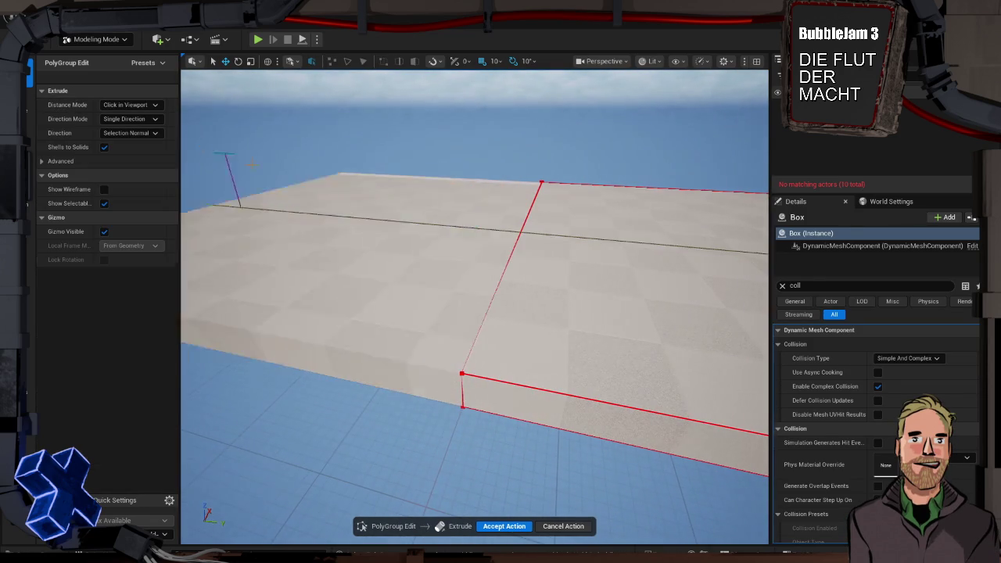
{"action": "left_click", "coordinate": [483, 261]}
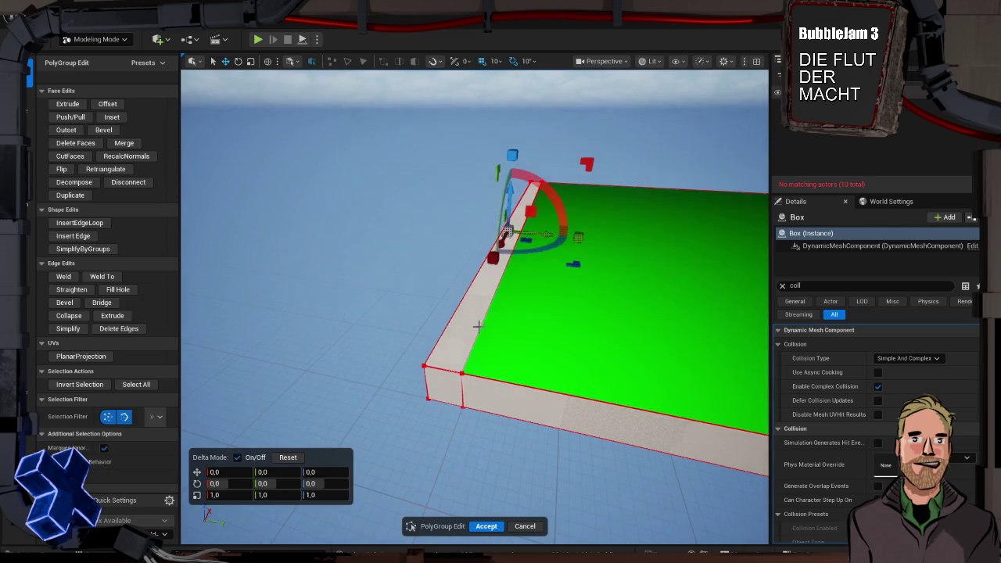
{"action": "left_click", "coordinate": [68, 104]}
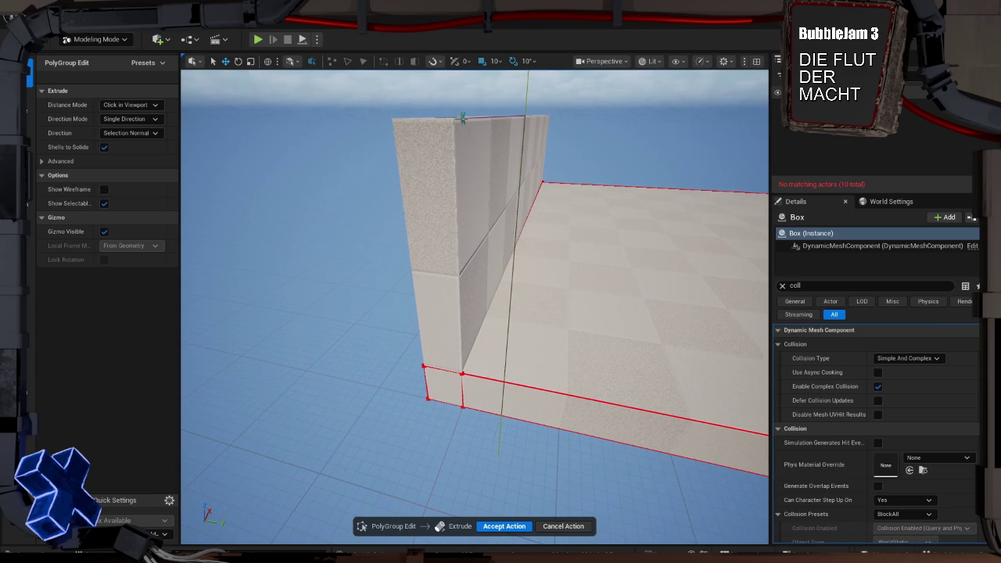
{"action": "scroll", "coordinate": [458, 117], "scroll_direction": "down", "scroll_amount": 5}
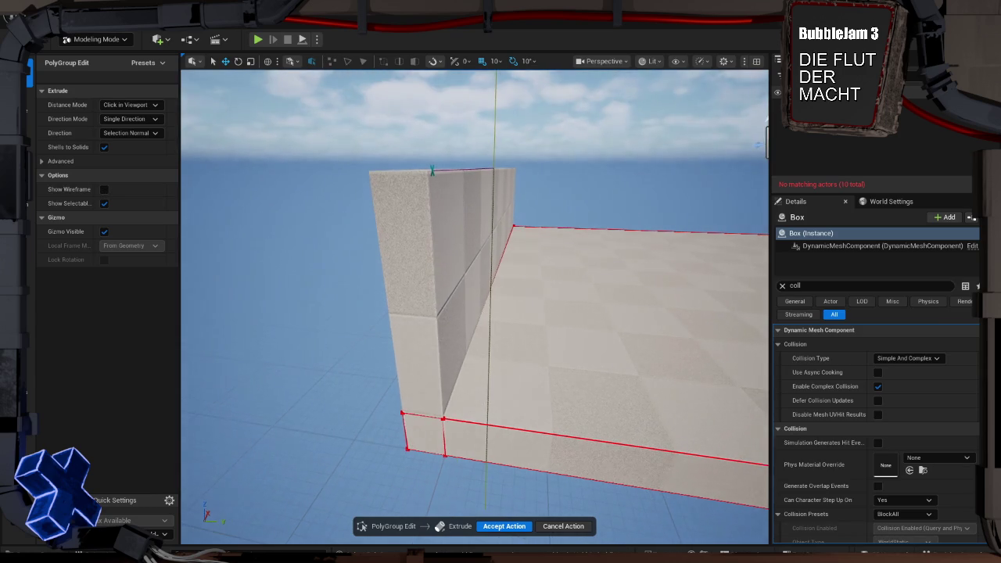
{"action": "scroll", "coordinate": [459, 139], "scroll_direction": "up", "scroll_amount": 5}
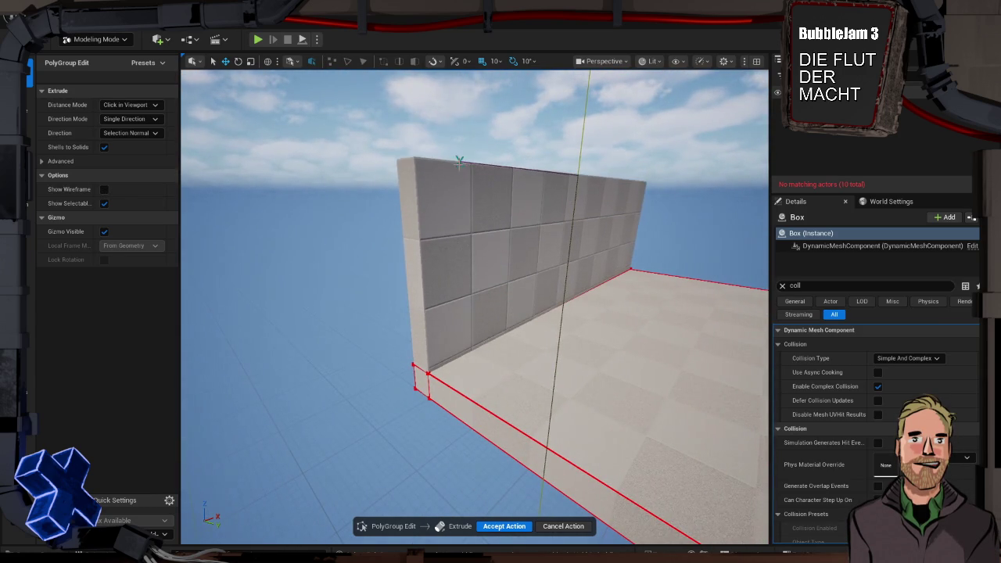
{"action": "left_click", "coordinate": [460, 166]}
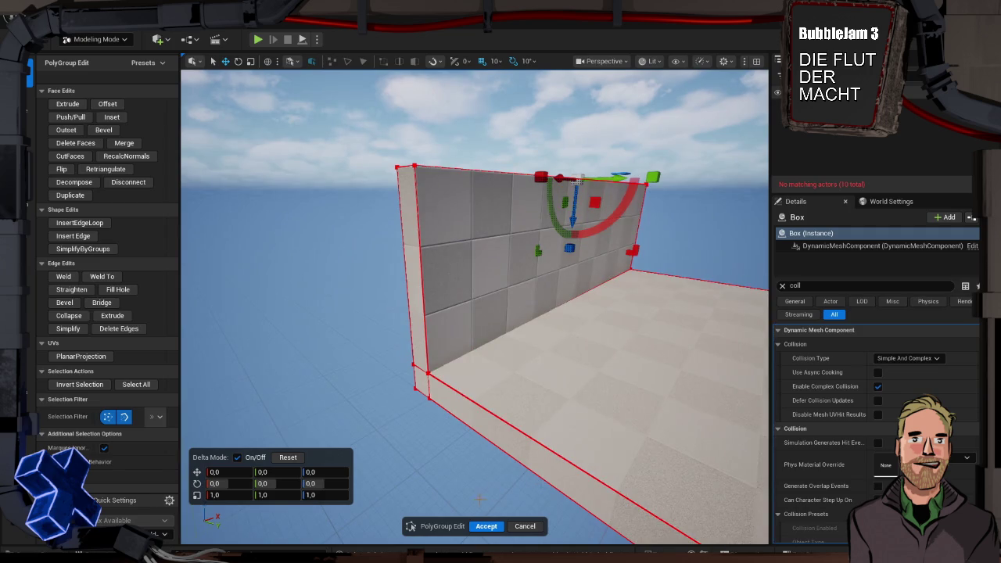
- Accept the PolyGroup edits and play-test by walking up to the new wall
{"action": "left_click", "coordinate": [486, 527]}
{"action": "key", "text": "alt+p"}
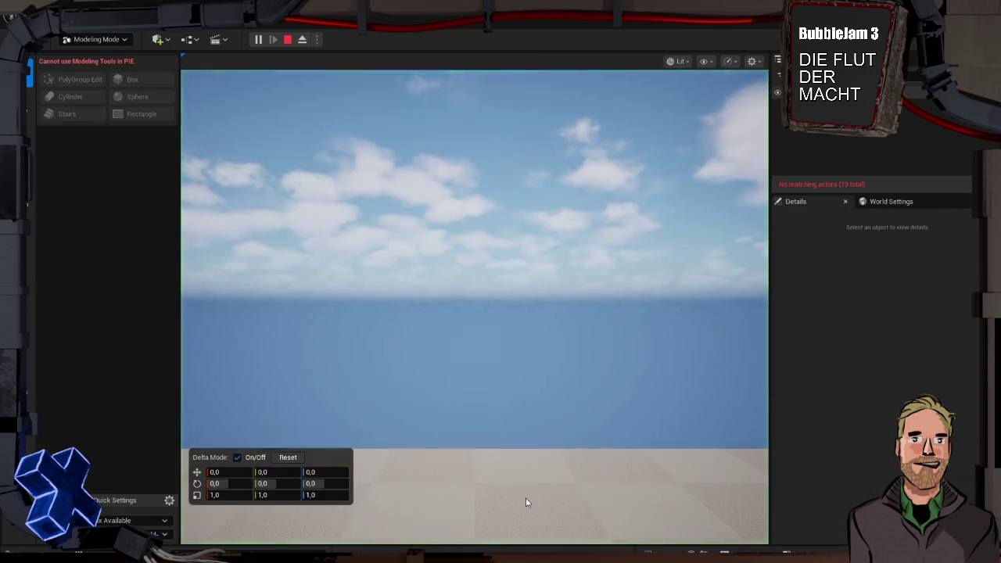
{"action": "key", "text": "w"}
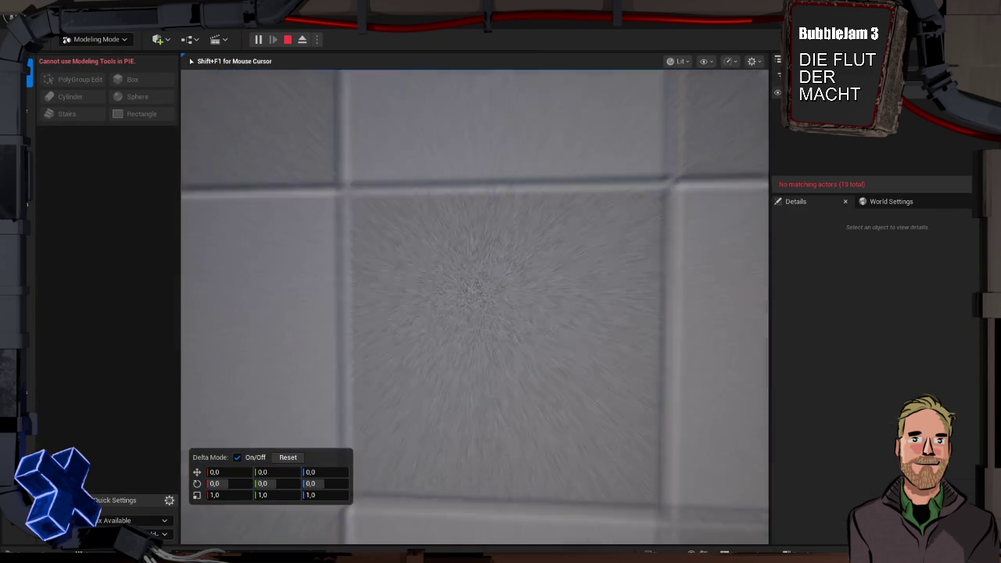
{"action": "key", "text": "s"}
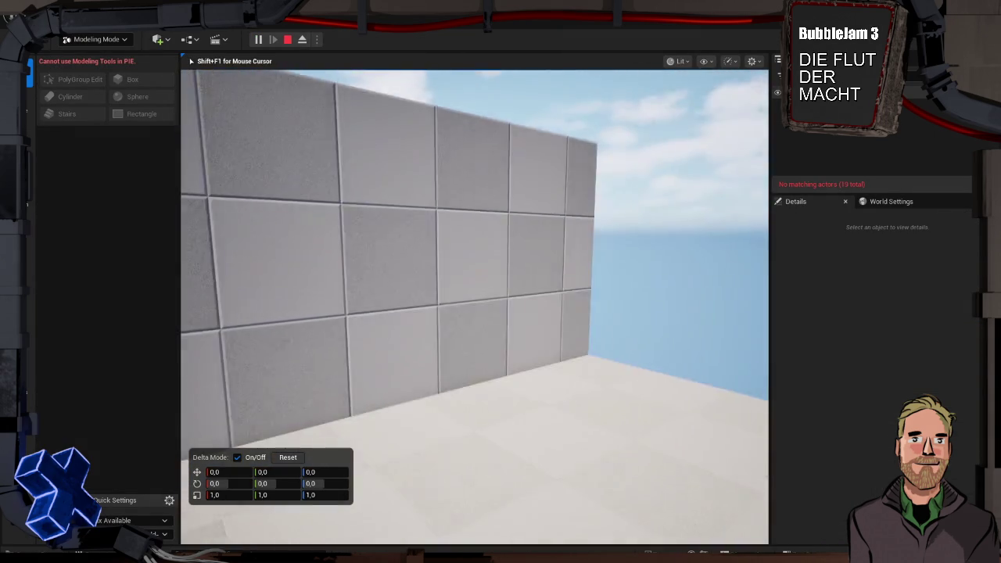
{"action": "key", "text": "w"}
{"action": "key", "text": "s"}
{"action": "mouse_move", "coordinate": [475, 306]}
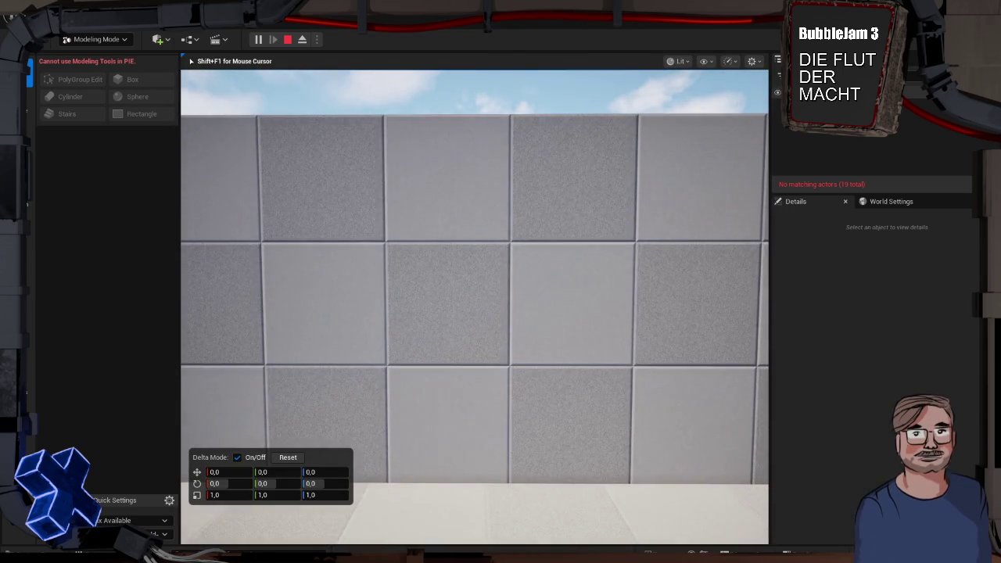
{"action": "key", "text": "Escape"}
{"action": "left_click_drag", "start_coordinate": [487, 312], "coordinate": [554, 317]}
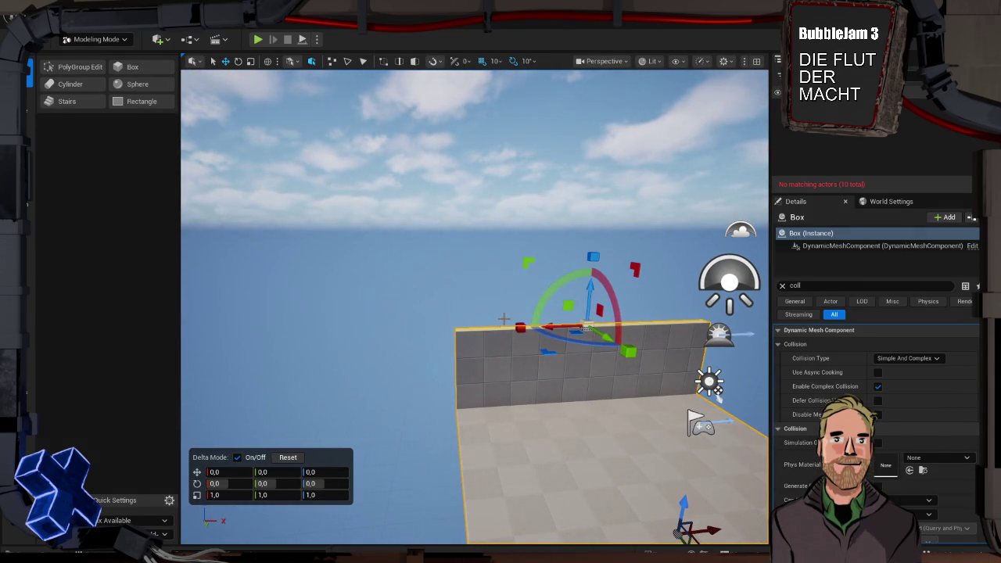
{"action": "left_click", "coordinate": [79, 66]}
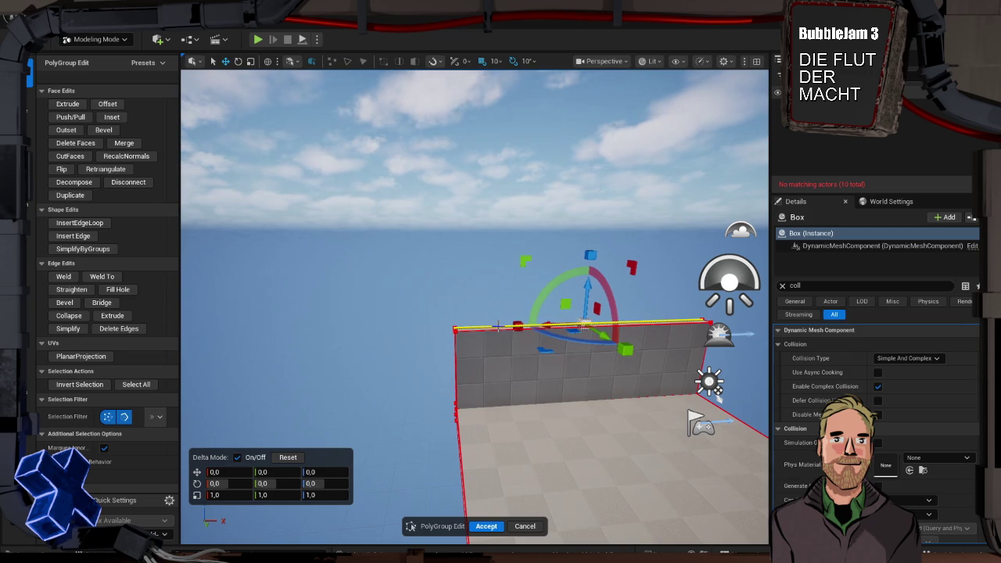
{"action": "left_click_drag", "start_coordinate": [591, 301], "coordinate": [593, 272]}
{"action": "left_click", "coordinate": [588, 258]}
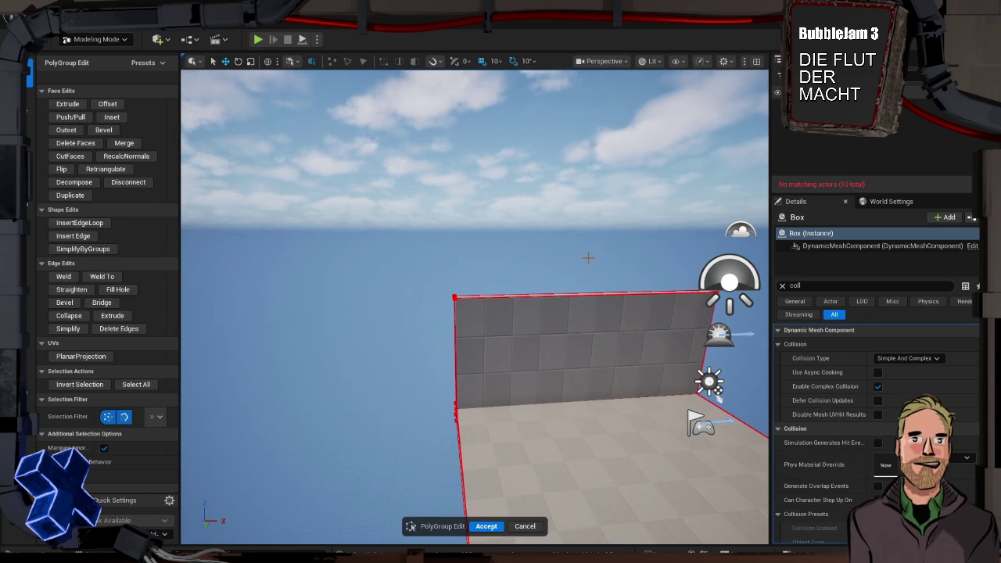
{"action": "key", "text": "ctrl+z"}
{"action": "key", "text": "ctrl+z"}
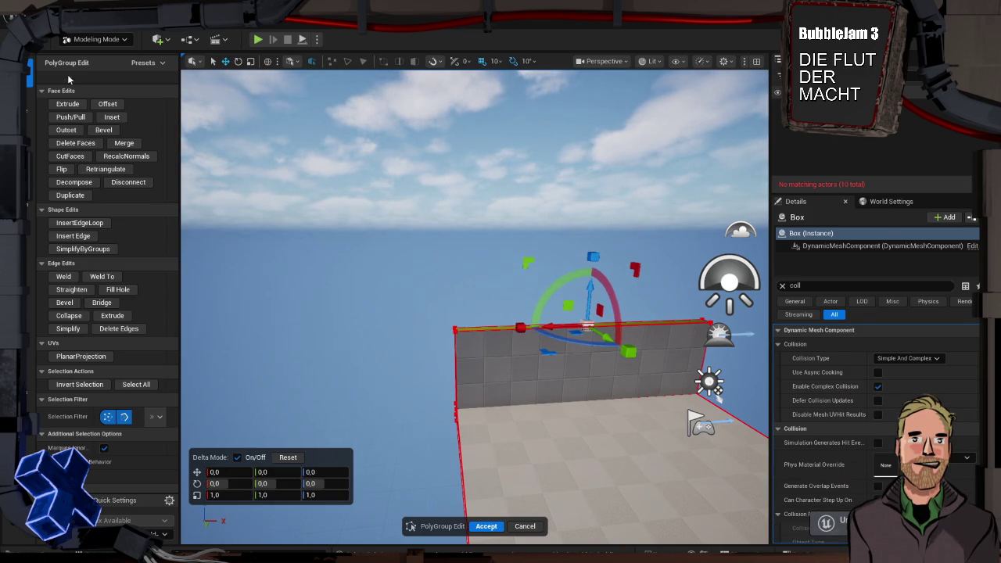
{"action": "left_click", "coordinate": [68, 105]}
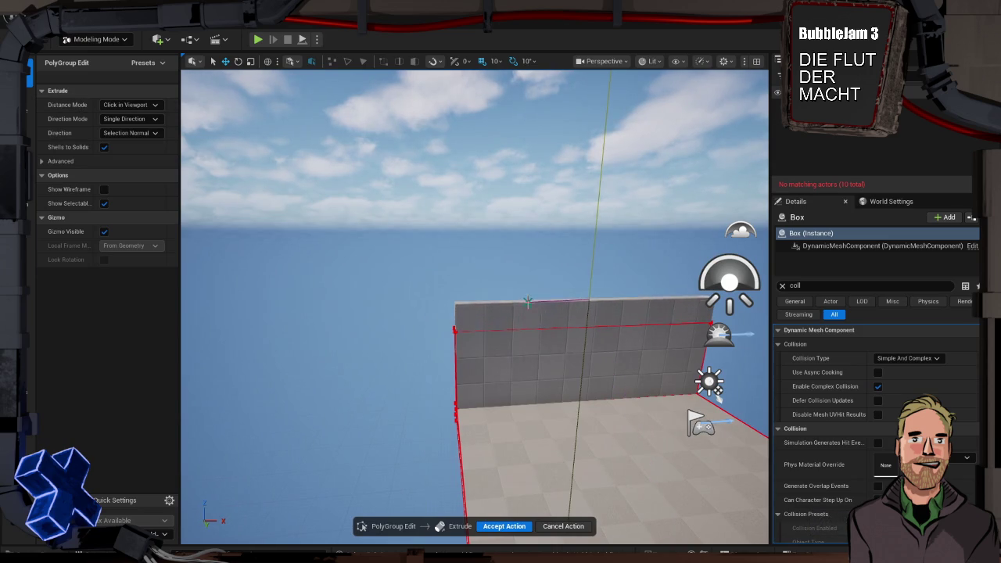
{"action": "left_click", "coordinate": [528, 301]}
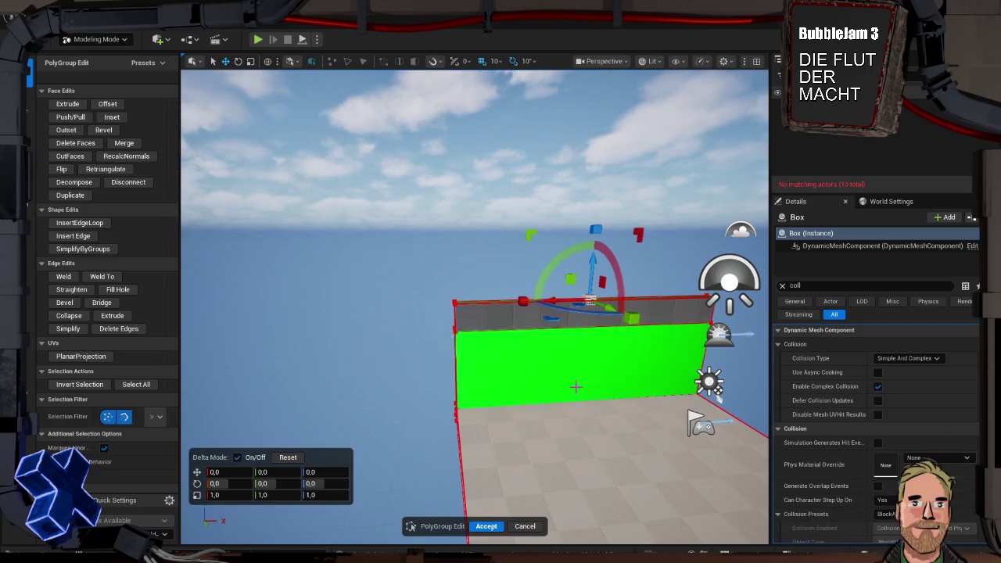
{"action": "left_click", "coordinate": [489, 524]}
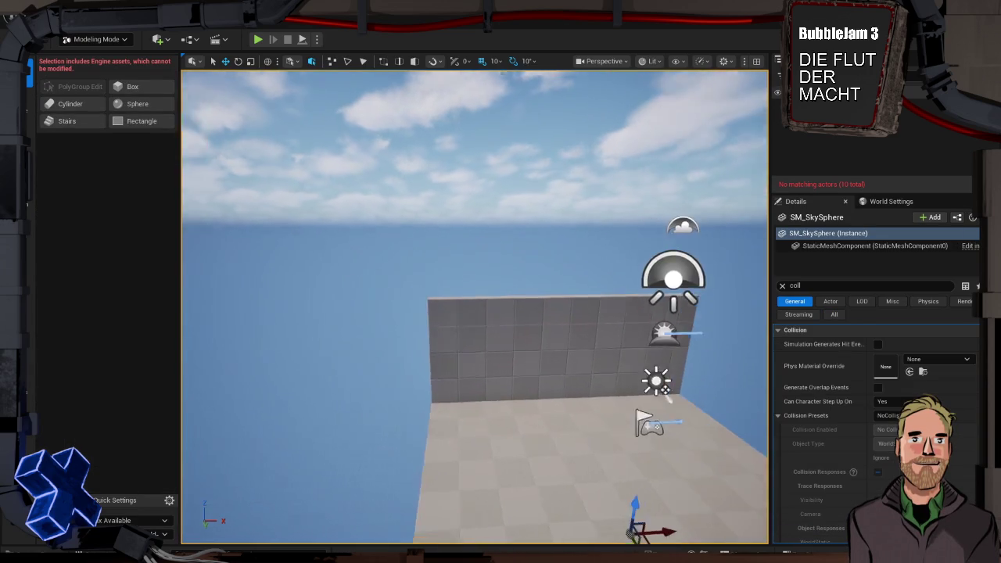
{"action": "left_click_drag", "start_coordinate": [475, 305], "coordinate": [501, 345]}
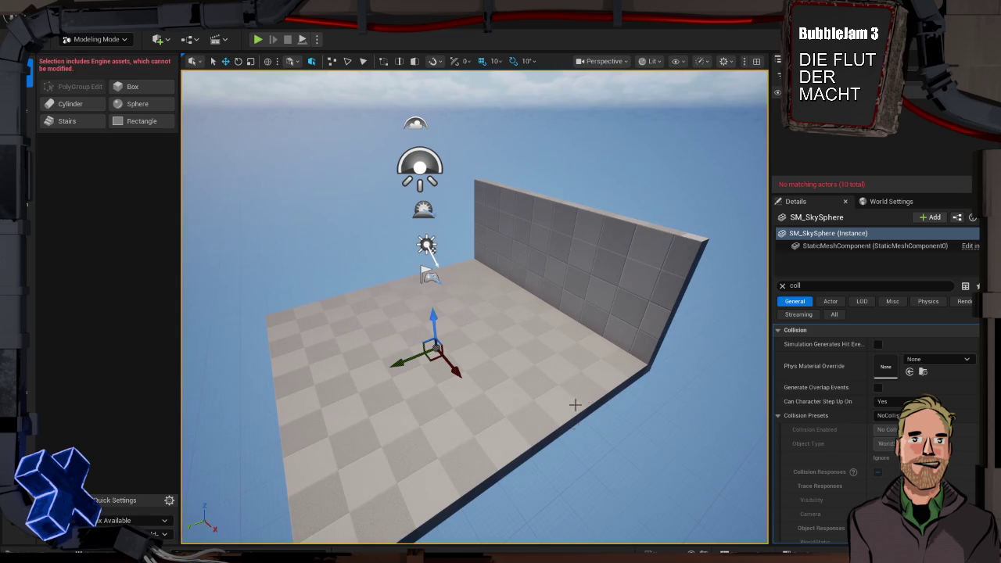
{"action": "left_click", "coordinate": [530, 366]}
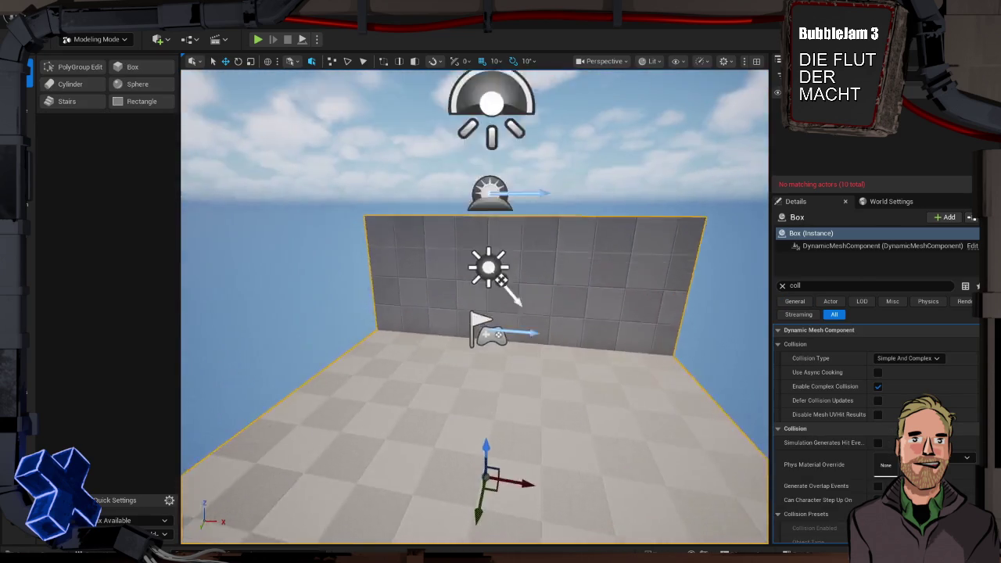
{"action": "mouse_move", "coordinate": [474, 305]}
{"action": "left_mouse_down"}
{"action": "mouse_move", "coordinate": [458, 317]}
{"action": "mouse_move", "coordinate": [501, 313]}
{"action": "mouse_move", "coordinate": [592, 442]}
{"action": "left_mouse_up"}
{"action": "mouse_move", "coordinate": [514, 436]}
{"action": "left_mouse_down"}
{"action": "mouse_move", "coordinate": [579, 438]}
{"action": "mouse_move", "coordinate": [463, 437]}
{"action": "left_mouse_up"}
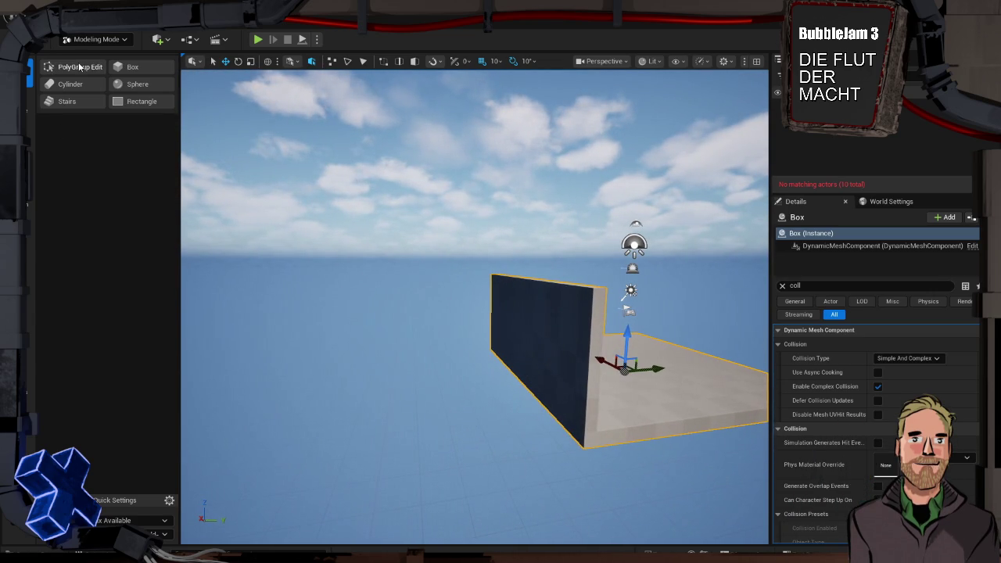
- Select the floor's outer edge and extrude it outward to lengthen the slab
{"action": "left_click", "coordinate": [80, 67]}
{"action": "left_click", "coordinate": [539, 399]}
{"action": "left_click_drag", "start_coordinate": [539, 400], "coordinate": [485, 400]}
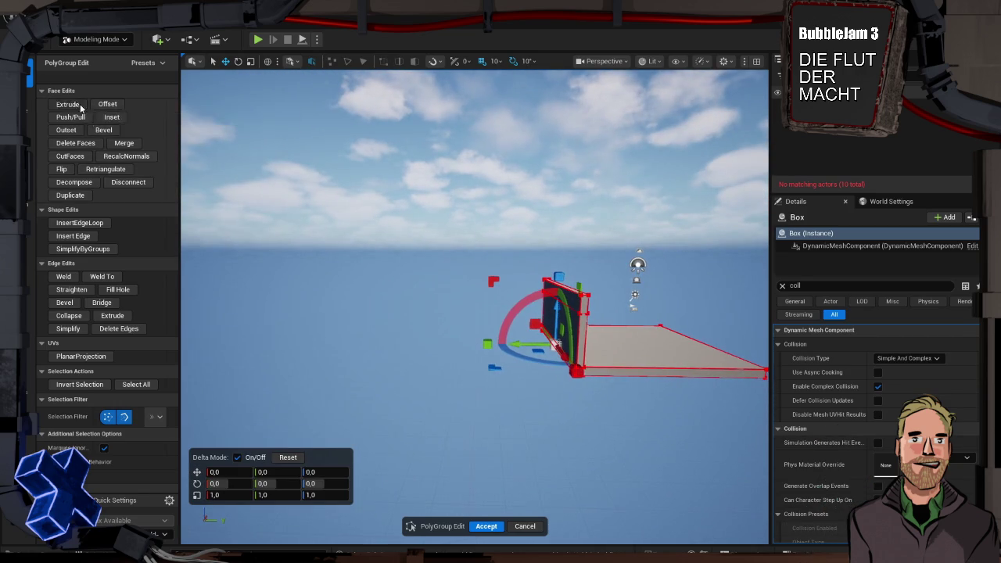
{"action": "left_click", "coordinate": [70, 103]}
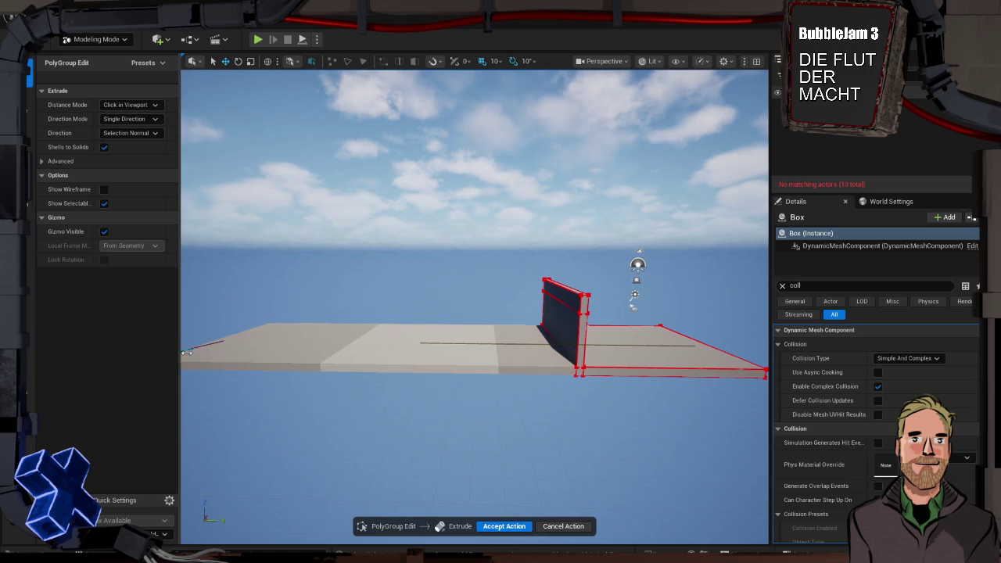
{"action": "mouse_move", "coordinate": [235, 356]}
{"action": "left_mouse_down"}
{"action": "mouse_move", "coordinate": [297, 352]}
{"action": "mouse_move", "coordinate": [266, 344]}
{"action": "mouse_move", "coordinate": [269, 352]}
{"action": "left_mouse_up"}
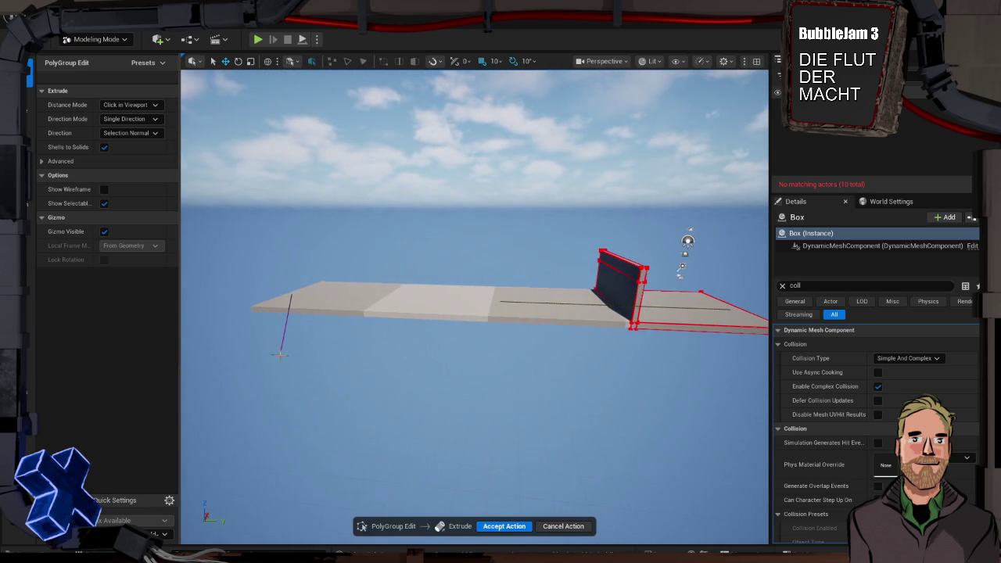
{"action": "left_click", "coordinate": [284, 355]}
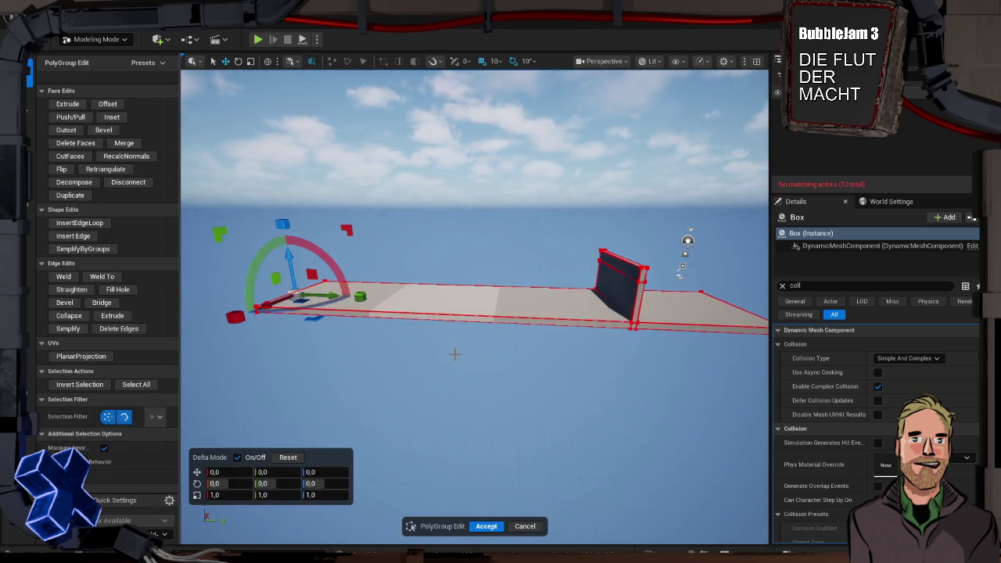
- Extrude the new slab's front edge to widen it
{"action": "left_click", "coordinate": [469, 315]}
{"action": "mouse_move", "coordinate": [469, 315]}
{"action": "left_mouse_down"}
{"action": "mouse_move", "coordinate": [532, 309]}
{"action": "mouse_move", "coordinate": [470, 312]}
{"action": "left_mouse_up"}
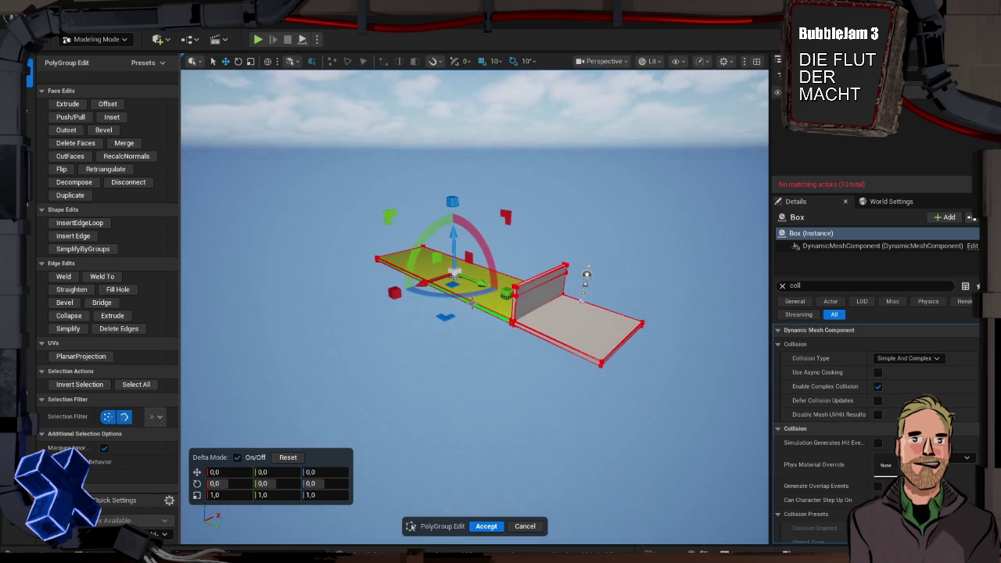
{"action": "left_click", "coordinate": [472, 302]}
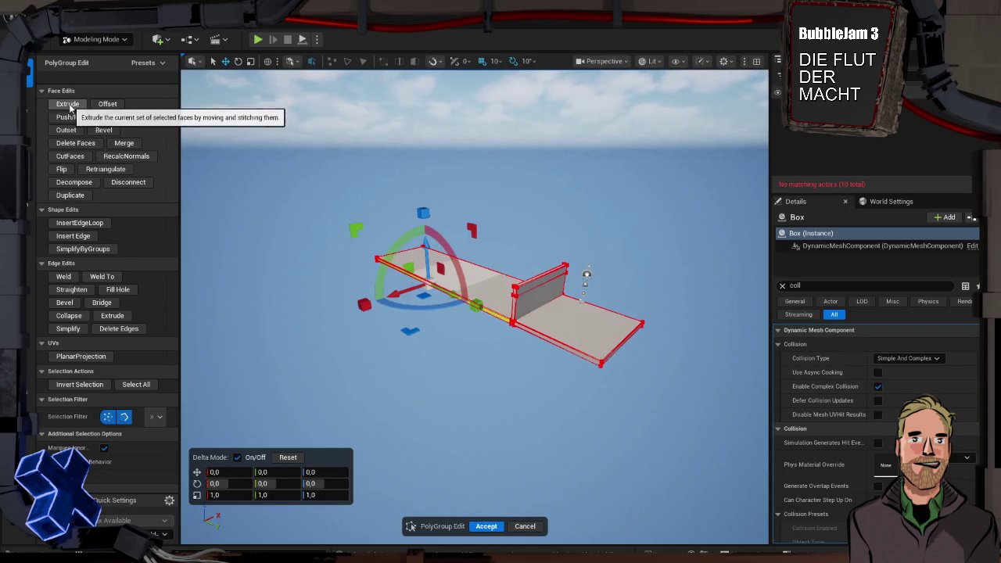
{"action": "left_click", "coordinate": [68, 103]}
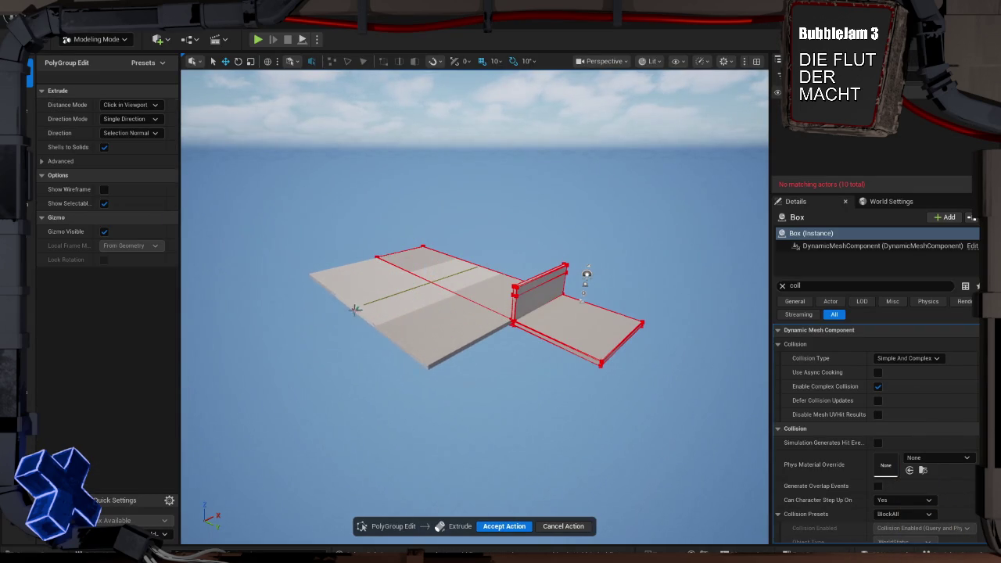
{"action": "left_click", "coordinate": [393, 296]}
- Extrude the slab's right edge into a wider platform and accept the edits
{"action": "mouse_move", "coordinate": [524, 311]}
{"action": "left_mouse_down"}
{"action": "mouse_move", "coordinate": [196, 313]}
{"action": "mouse_move", "coordinate": [403, 260]}
{"action": "left_mouse_up"}
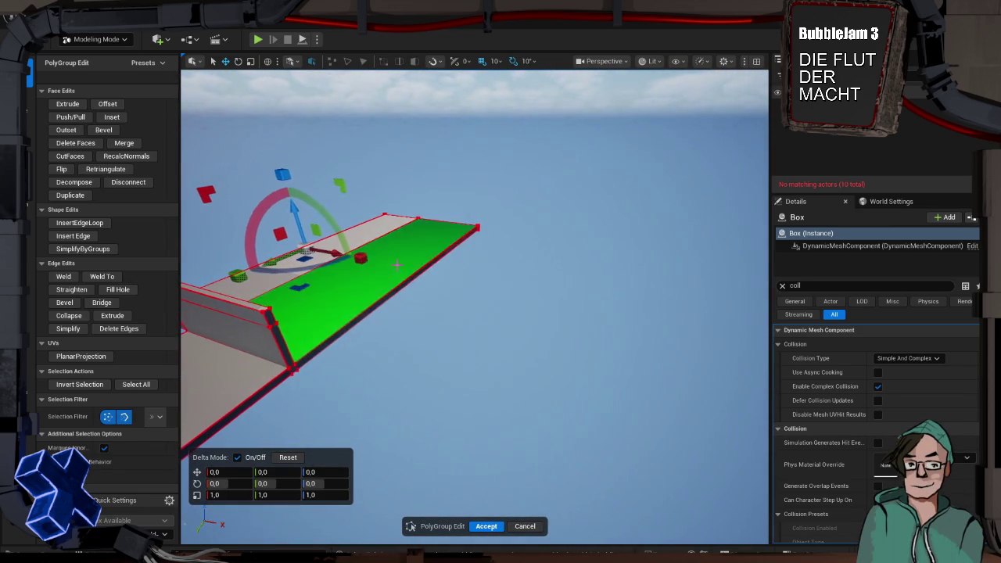
{"action": "left_click", "coordinate": [380, 302]}
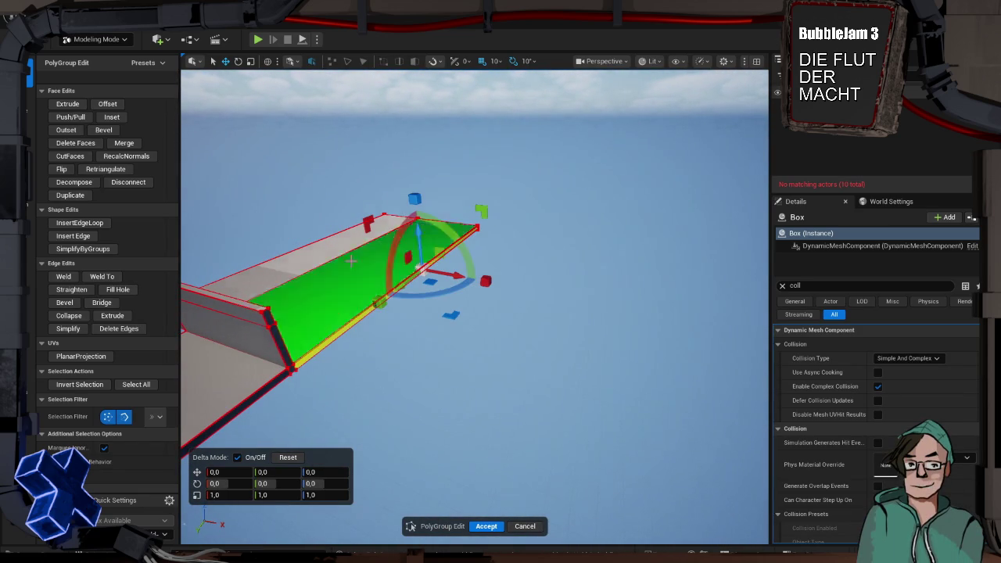
{"action": "left_click", "coordinate": [73, 106]}
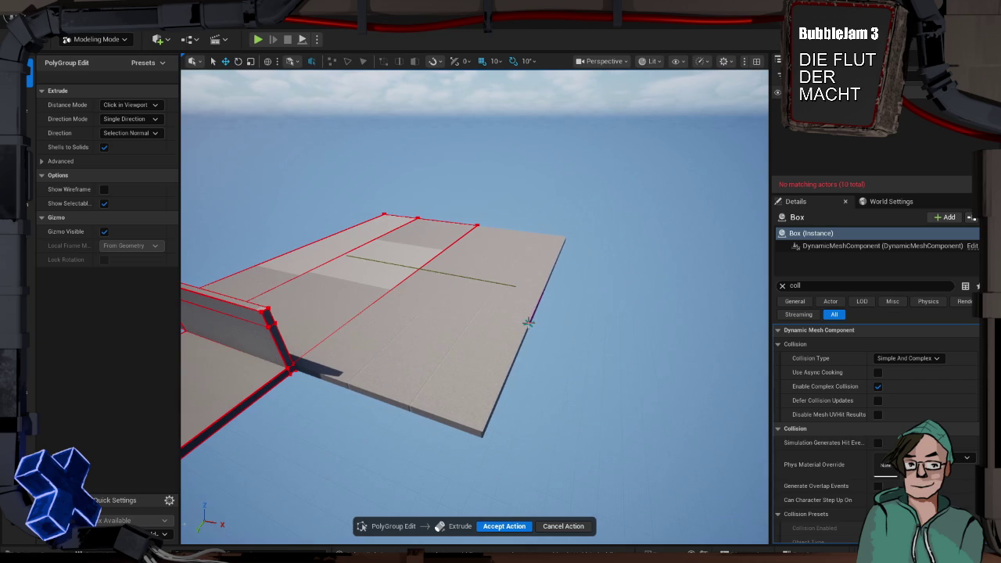
{"action": "left_click", "coordinate": [529, 322]}
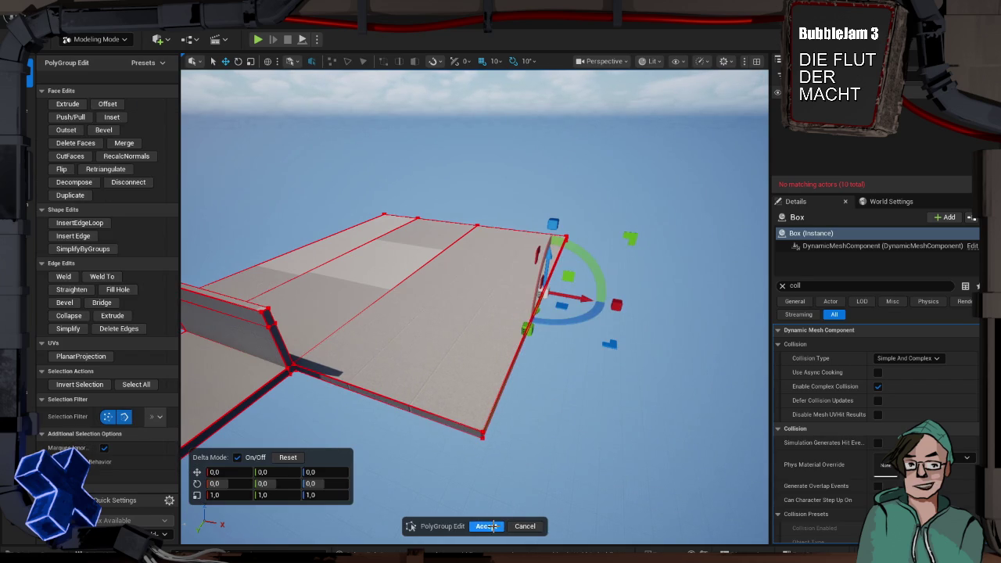
{"action": "left_click", "coordinate": [485, 526]}
{"action": "mouse_move", "coordinate": [548, 360]}
{"action": "left_mouse_down"}
{"action": "mouse_move", "coordinate": [658, 363]}
{"action": "mouse_move", "coordinate": [499, 331]}
{"action": "left_mouse_up"}
{"action": "left_click", "coordinate": [381, 327]}
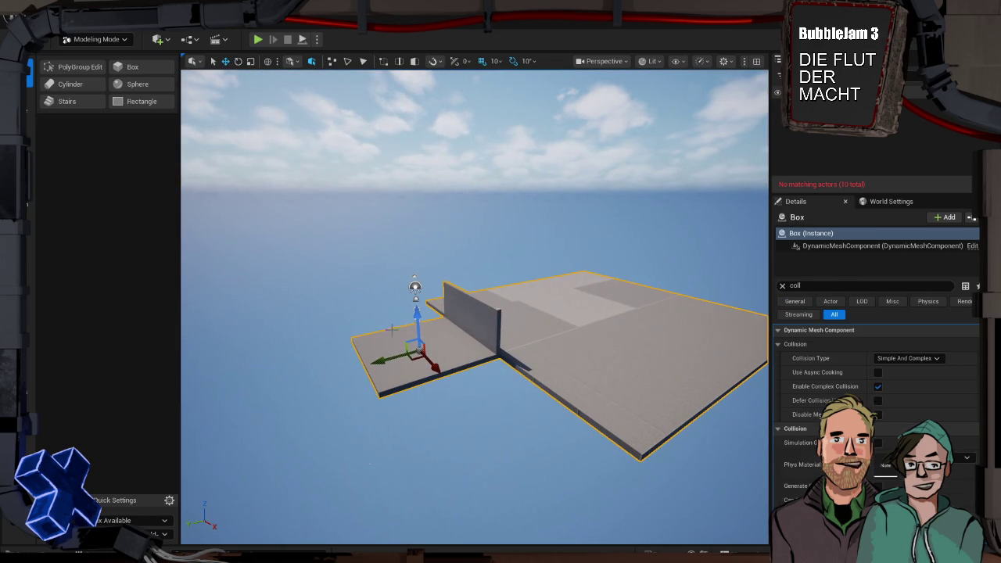
- Open PolyGroup Edit, try extruding the wall's top edge, then discard that extrusion
{"action": "left_click", "coordinate": [73, 68]}
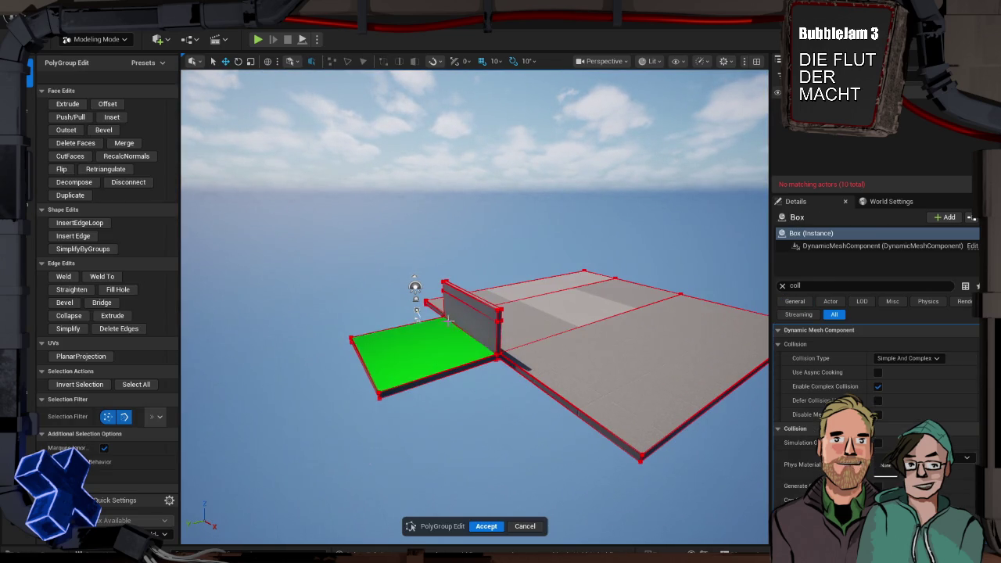
{"action": "left_click", "coordinate": [497, 334]}
{"action": "left_click", "coordinate": [477, 307]}
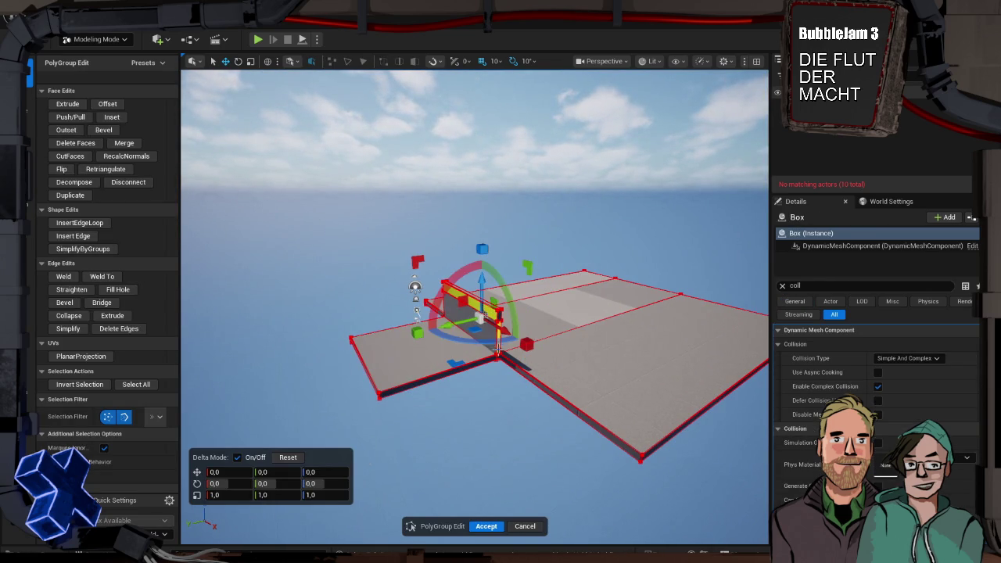
{"action": "left_click", "coordinate": [80, 106]}
{"action": "key", "text": "Escape"}
{"action": "left_click", "coordinate": [550, 369]}
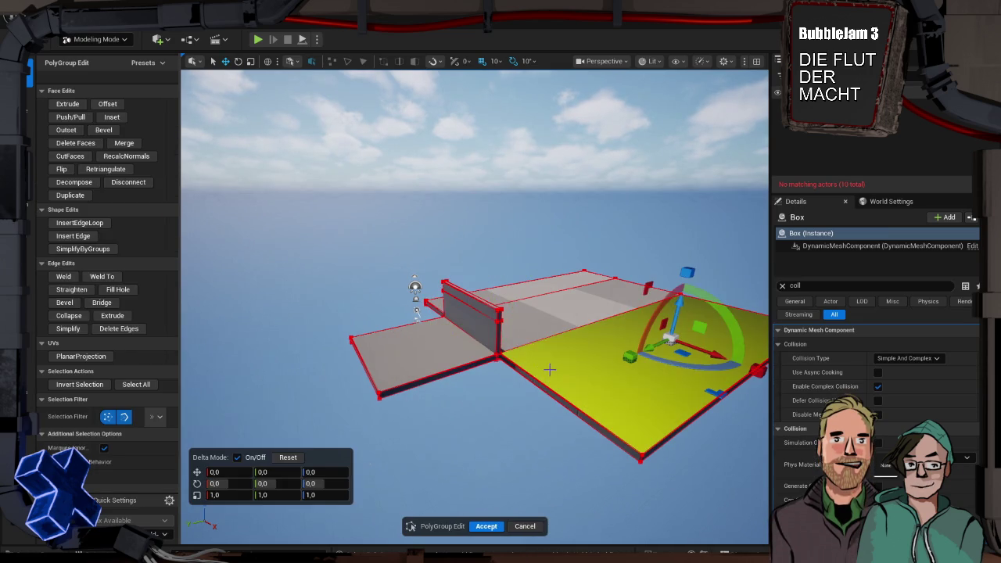
- Extrude the wall's vertical end edge along the floor seam and finish the edit
{"action": "left_click", "coordinate": [498, 338]}
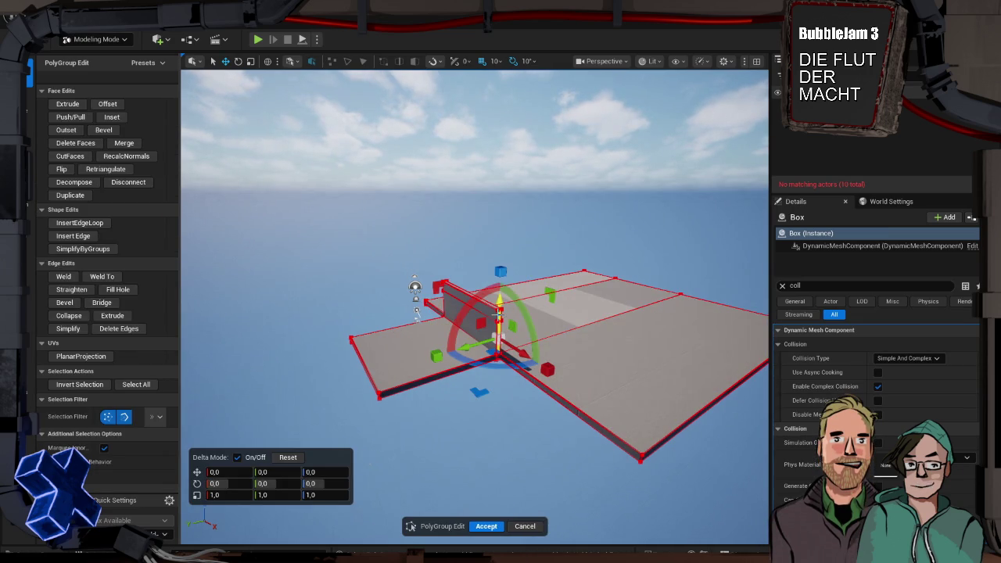
{"action": "left_click", "coordinate": [67, 103]}
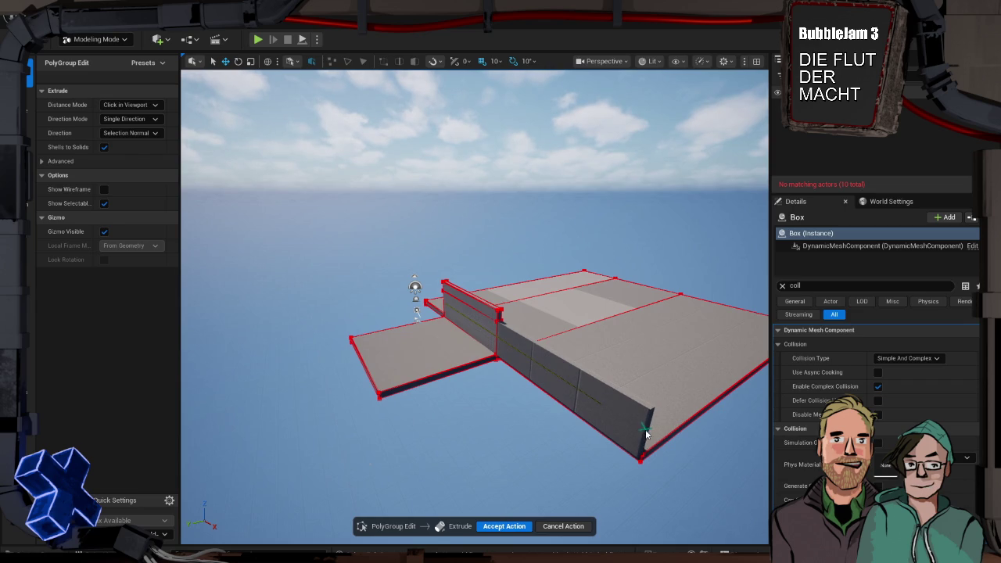
{"action": "left_click", "coordinate": [646, 434]}
{"action": "mouse_move", "coordinate": [474, 305]}
{"action": "left_mouse_down"}
{"action": "mouse_move", "coordinate": [307, 305]}
{"action": "mouse_move", "coordinate": [381, 305]}
{"action": "left_mouse_up"}
{"action": "right_click", "coordinate": [607, 219]}
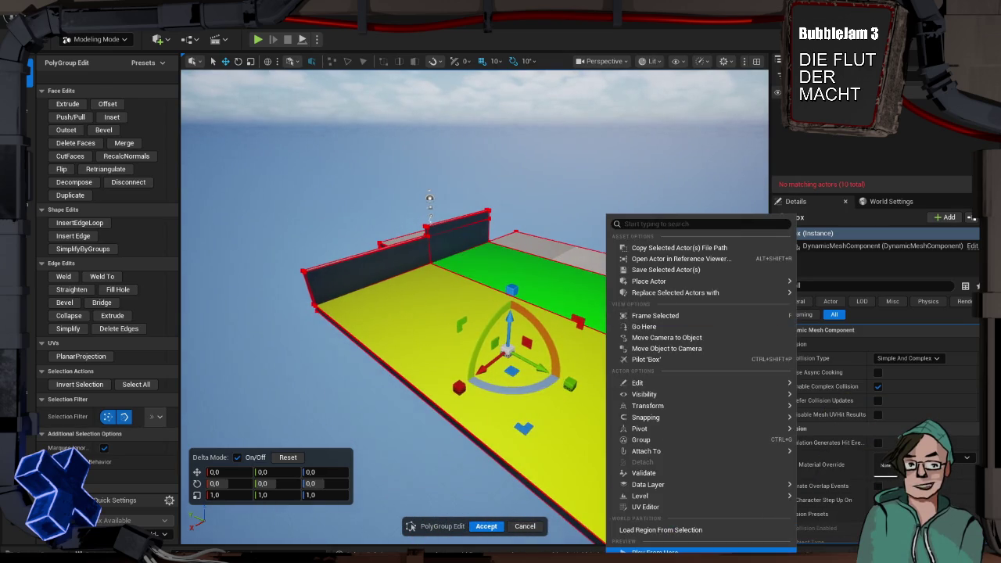
{"action": "left_click", "coordinate": [666, 337]}
{"action": "left_click_drag", "start_coordinate": [381, 305], "coordinate": [364, 356]}
{"action": "mouse_move", "coordinate": [475, 305]}
{"action": "left_mouse_down"}
{"action": "mouse_move", "coordinate": [382, 334]}
{"action": "mouse_move", "coordinate": [395, 346]}
{"action": "left_mouse_up"}
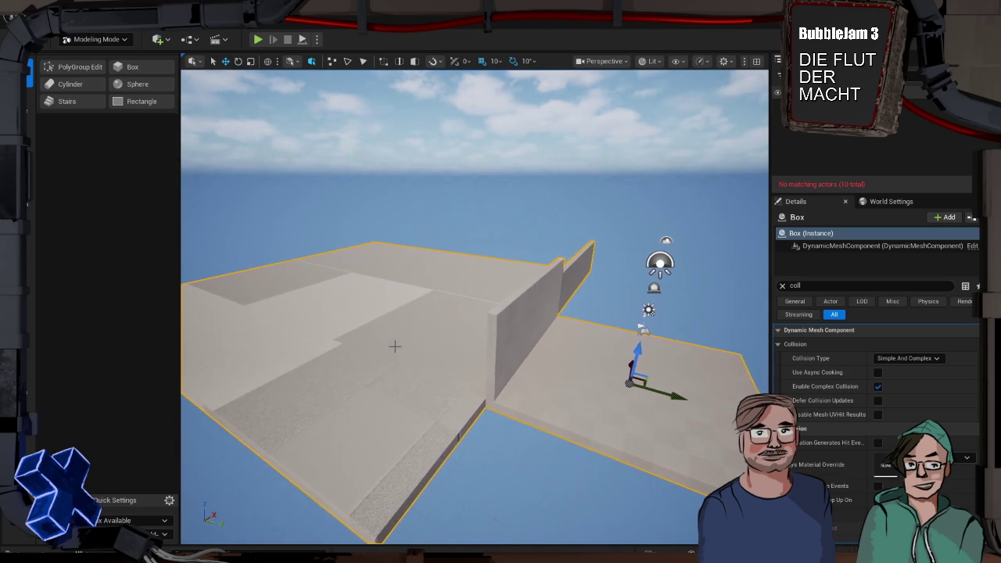
- Add a box mesh with Height 50 on the floor and raise it 70 units into the dark wall's opening
{"action": "left_click", "coordinate": [142, 68]}
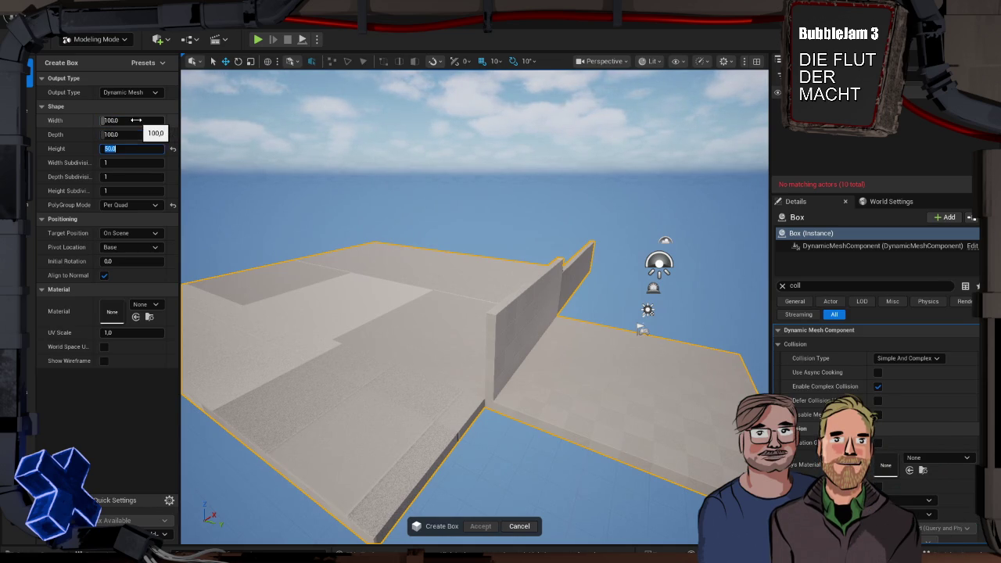
{"action": "left_click", "coordinate": [563, 370]}
{"action": "left_click_drag", "start_coordinate": [564, 339], "coordinate": [563, 358]}
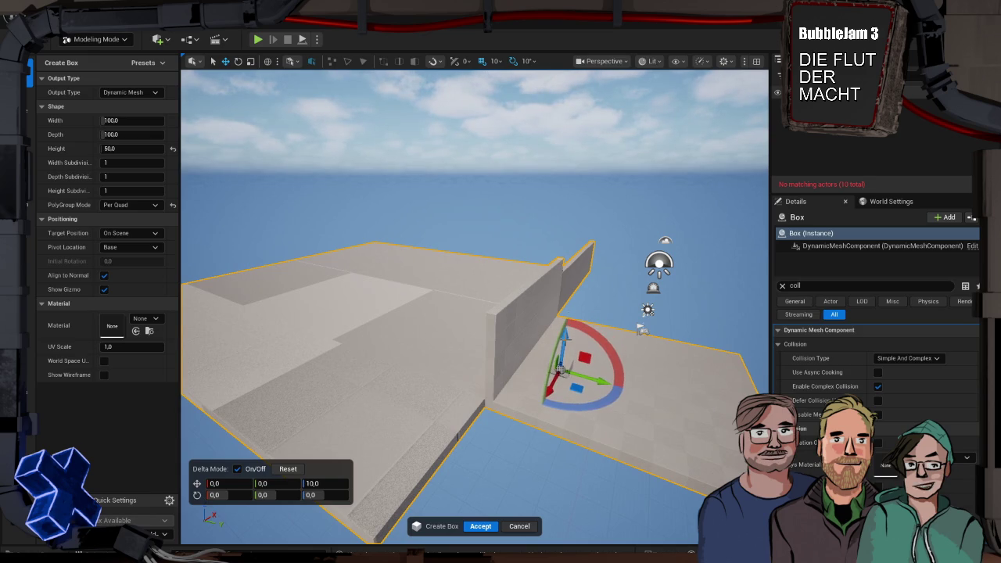
{"action": "mouse_move", "coordinate": [560, 370]}
{"action": "left_mouse_down"}
{"action": "mouse_move", "coordinate": [593, 399]}
{"action": "mouse_move", "coordinate": [626, 399]}
{"action": "mouse_move", "coordinate": [596, 309]}
{"action": "left_mouse_up"}
{"action": "left_click_drag", "start_coordinate": [597, 309], "coordinate": [561, 362]}
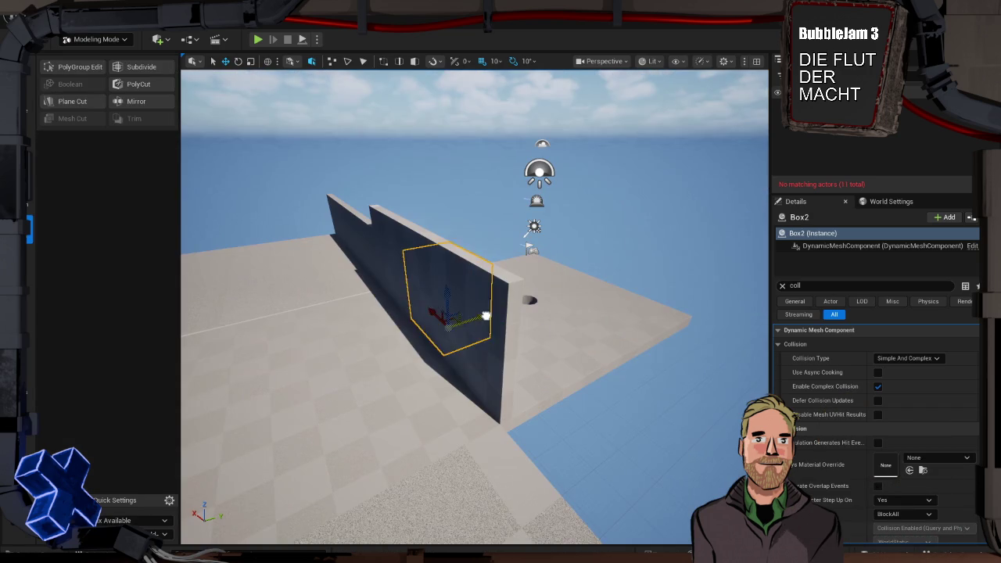
- Cut a circular hole through the wall with the shape-cutting tool
{"action": "left_click", "coordinate": [138, 84]}
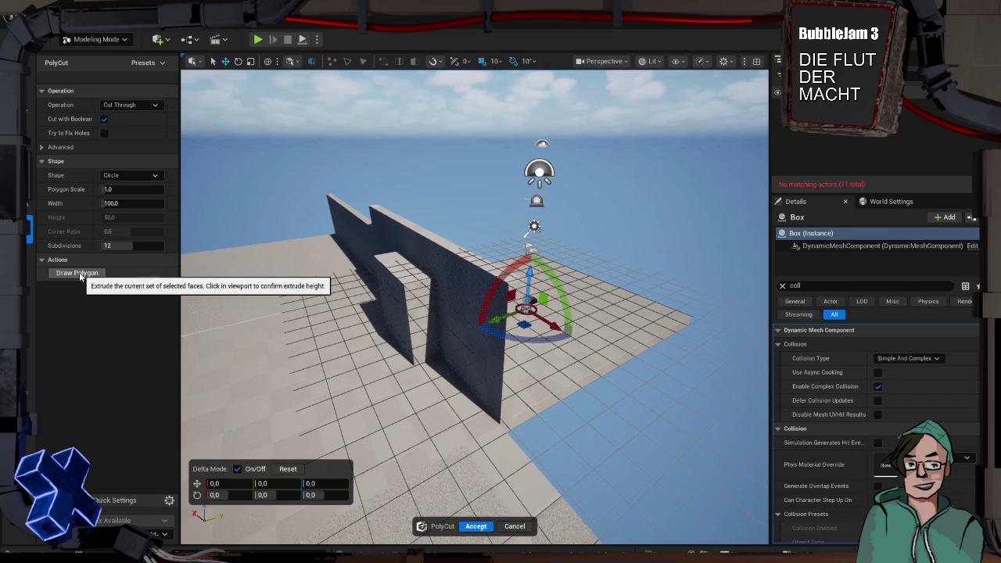
{"action": "left_click", "coordinate": [80, 273]}
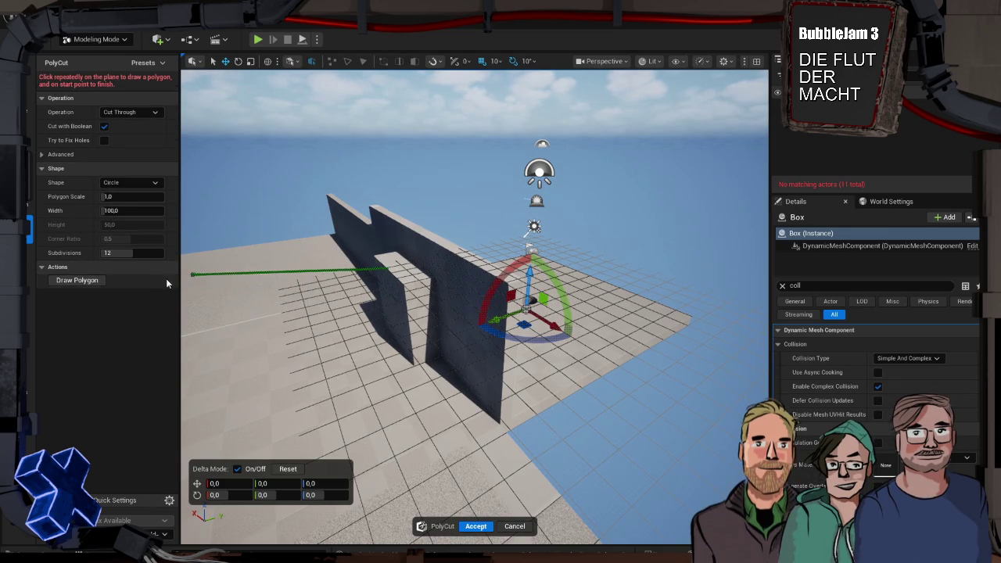
{"action": "left_click", "coordinate": [383, 309]}
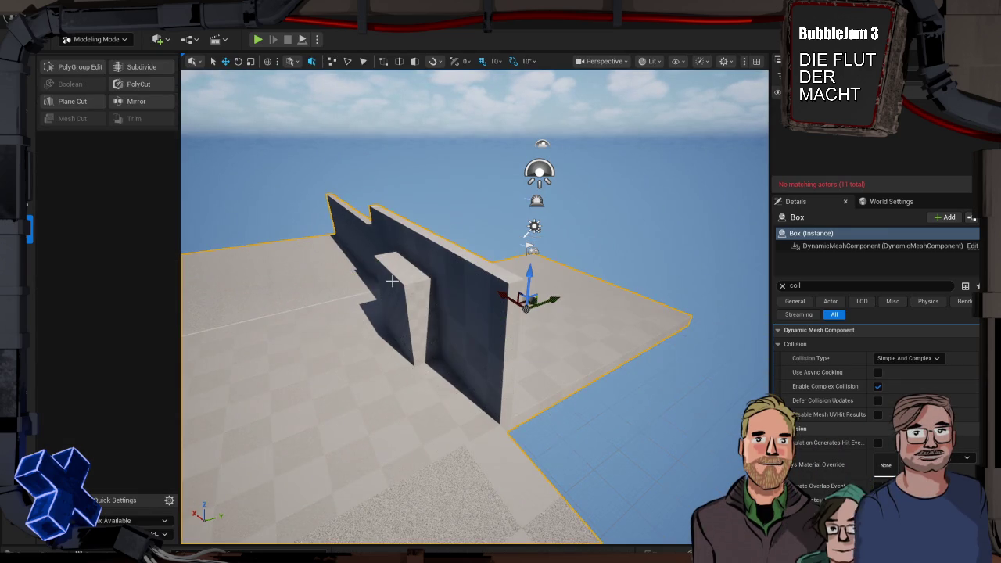
- Select the wall and start a Plane Cut, then cancel it without applying
{"action": "left_click", "coordinate": [485, 310]}
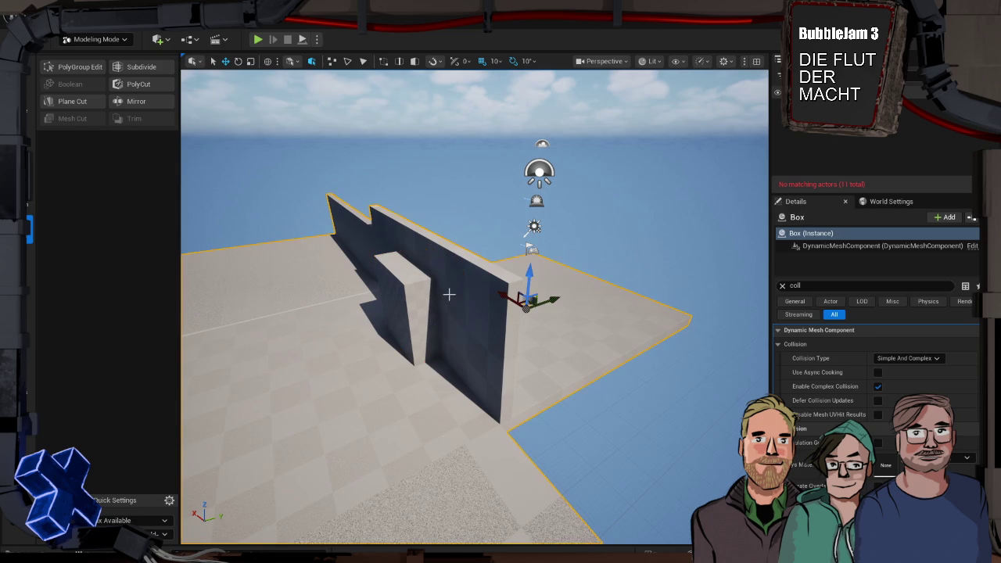
{"action": "left_click", "coordinate": [81, 101]}
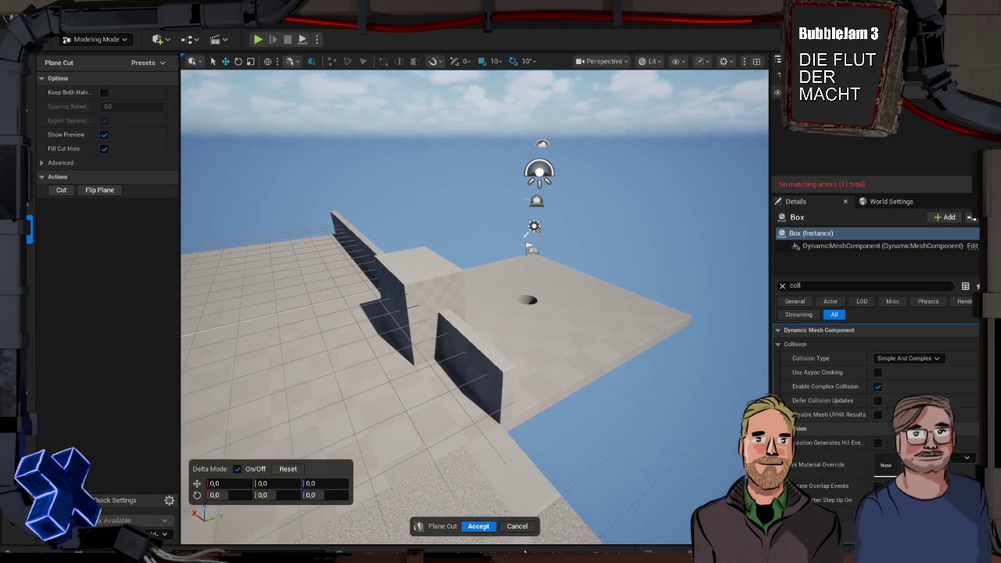
{"action": "left_click", "coordinate": [517, 525]}
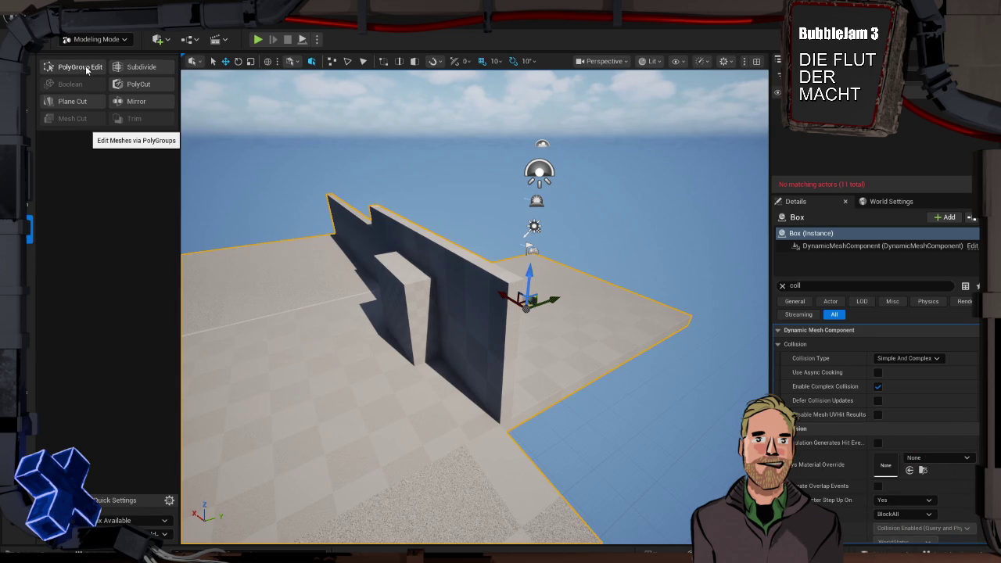
- Subtract the inner block from the big wall with a Boolean Difference to carve a doorway, then play-test
{"action": "left_click", "coordinate": [402, 277]}
{"action": "left_click", "coordinate": [468, 282], "text": "ctrl"}
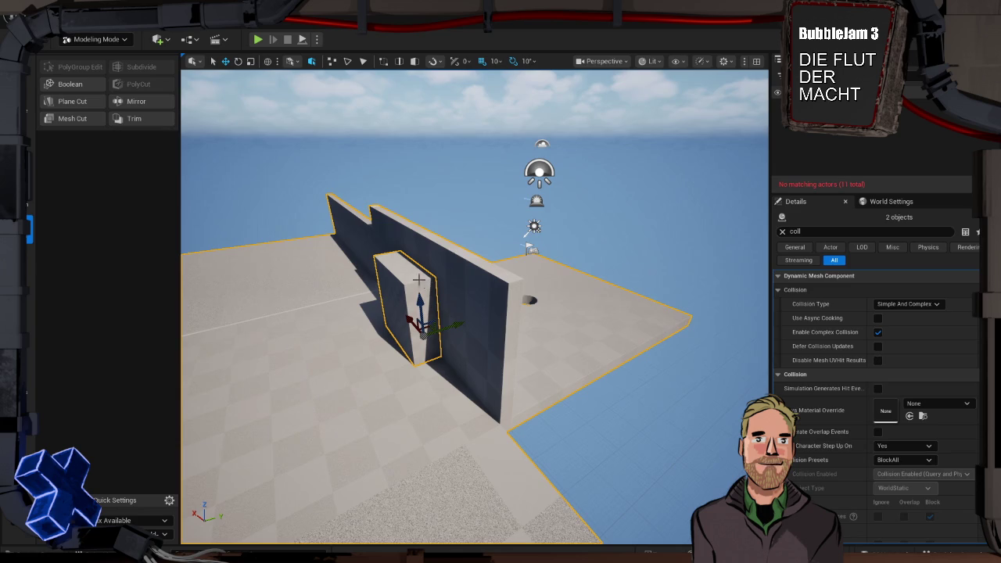
{"action": "left_click", "coordinate": [83, 84]}
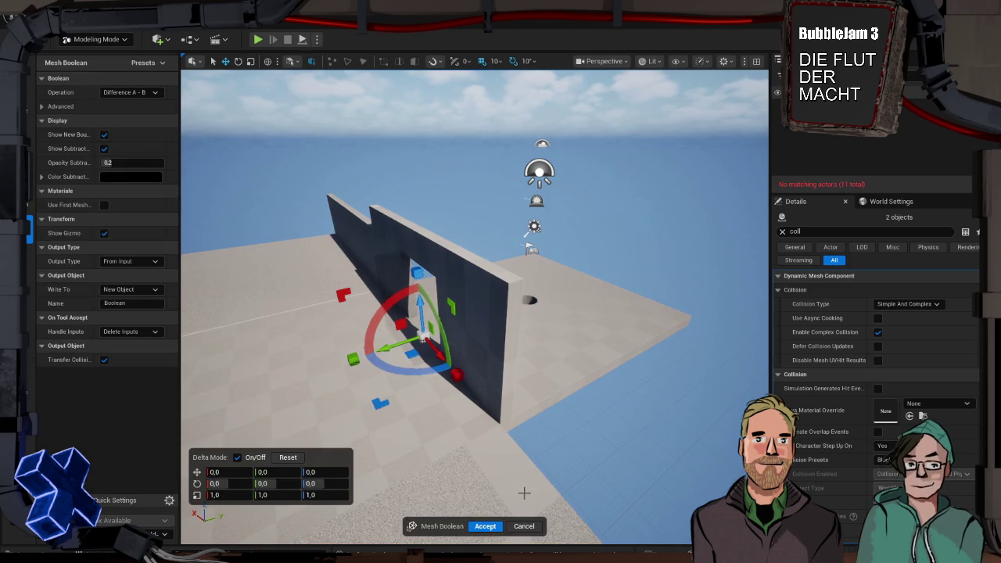
{"action": "left_click", "coordinate": [485, 526]}
{"action": "mouse_move", "coordinate": [401, 388]}
{"action": "left_mouse_down"}
{"action": "mouse_move", "coordinate": [404, 344]}
{"action": "mouse_move", "coordinate": [438, 317]}
{"action": "mouse_move", "coordinate": [502, 300]}
{"action": "mouse_move", "coordinate": [536, 305]}
{"action": "left_mouse_up"}
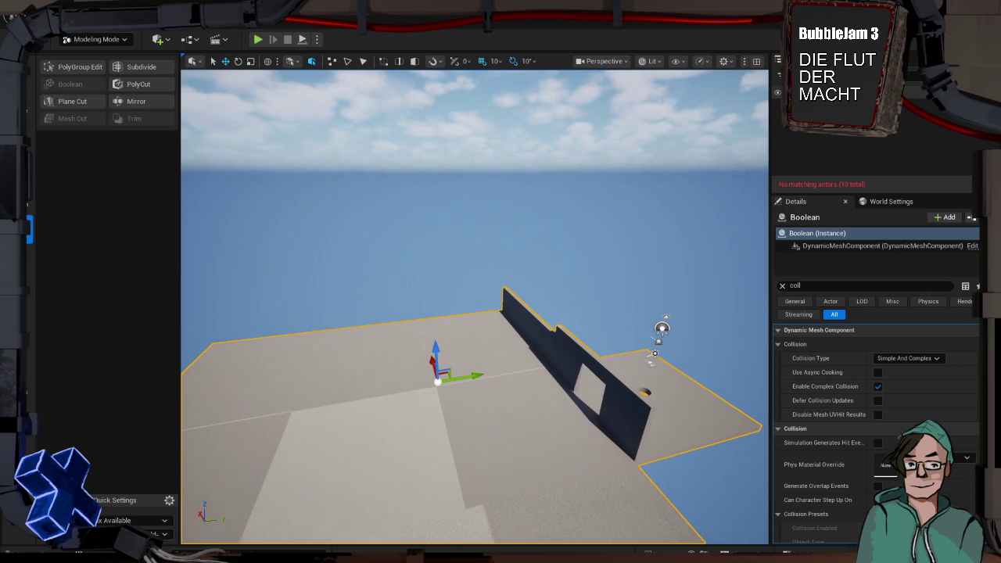
{"action": "key", "text": "alt+p"}
- Walk forward in the play session, stop it, and frame the PlayerStart back in the editor
{"action": "key", "text": "w"}
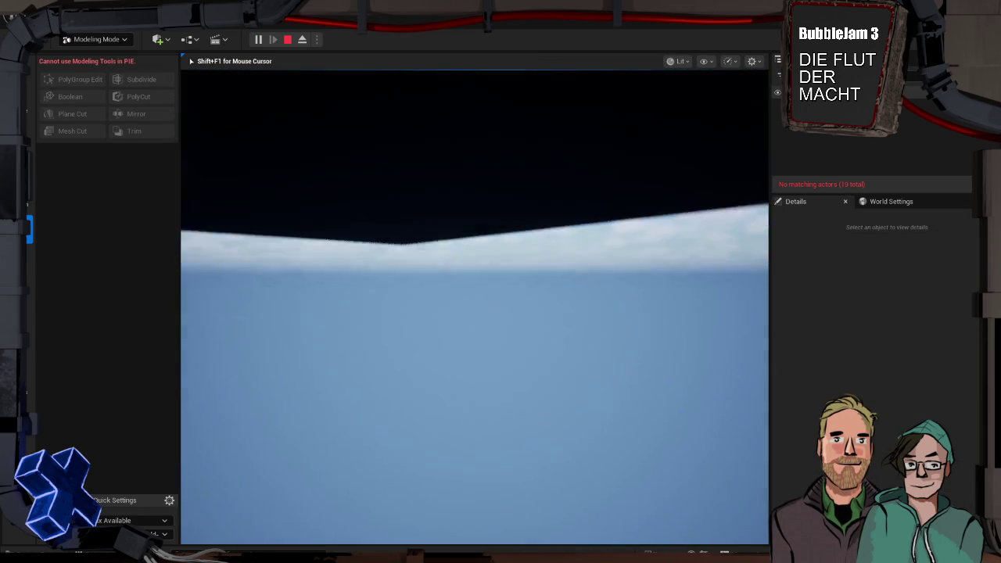
{"action": "key", "text": "Escape"}
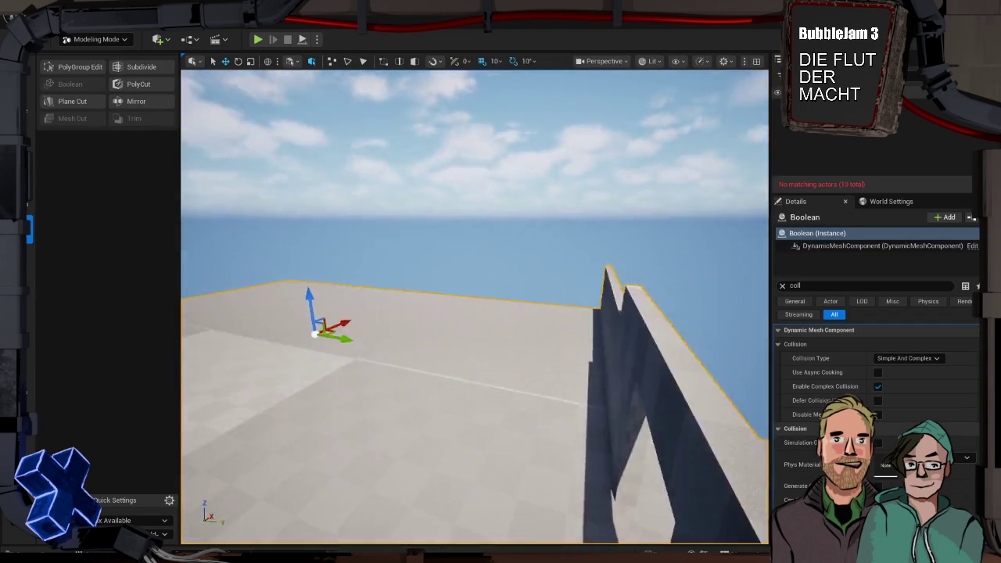
{"action": "key", "text": "f"}
{"action": "scroll", "coordinate": [438, 345], "scroll_direction": "up", "scroll_amount": 10}
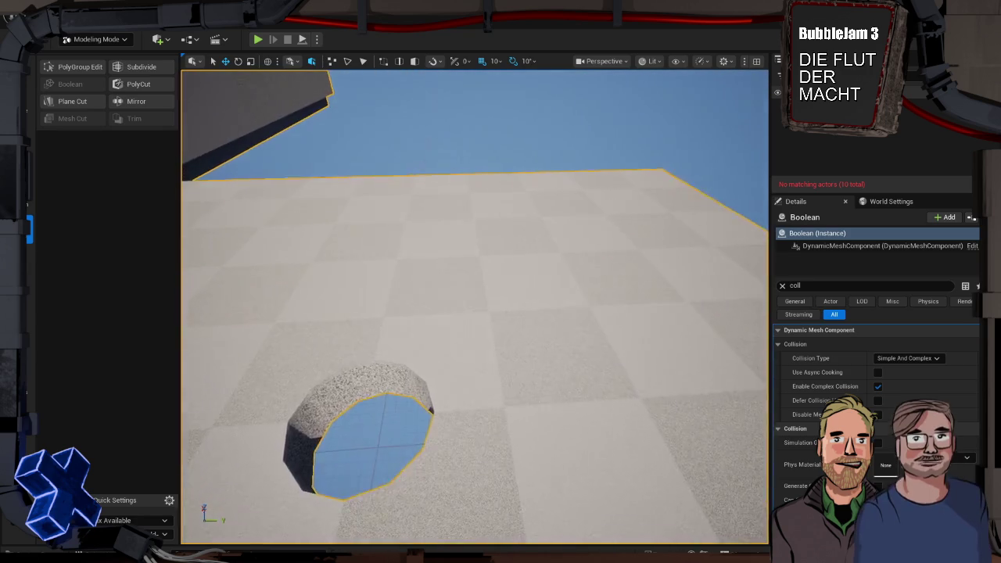
{"action": "scroll", "coordinate": [423, 76], "scroll_direction": "down", "scroll_amount": 8}
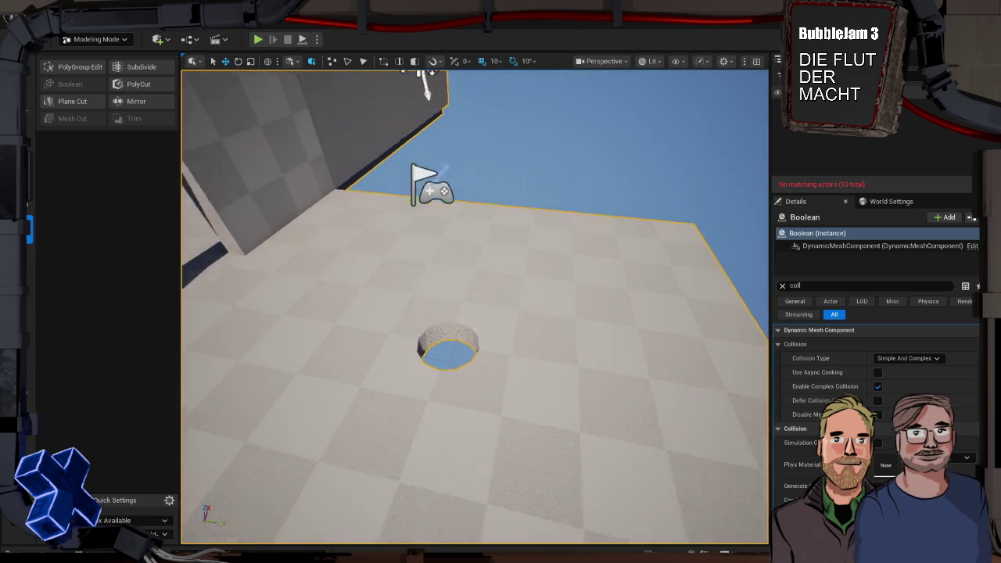
{"action": "left_click", "coordinate": [422, 174]}
{"action": "key", "text": "f"}
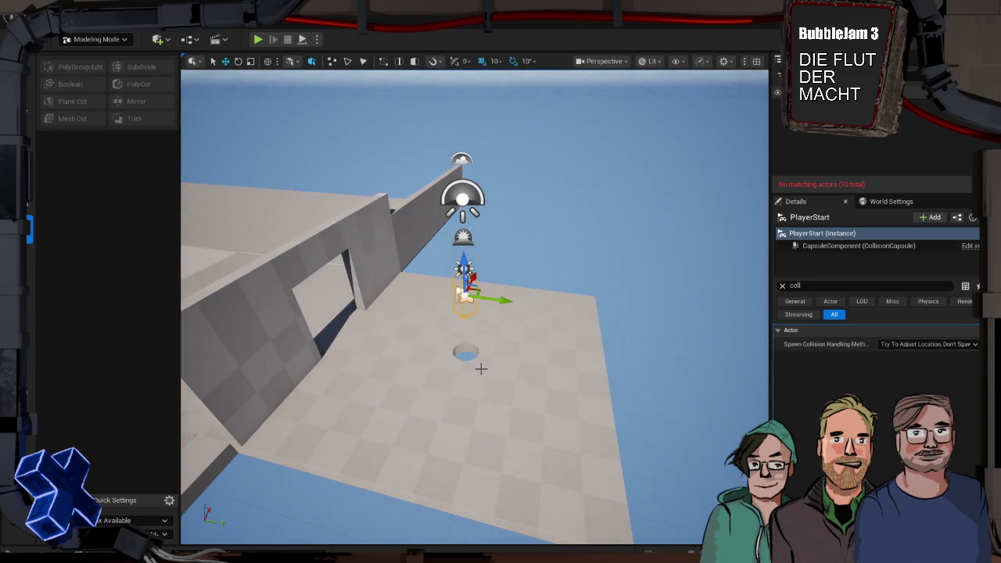
{"action": "left_click", "coordinate": [466, 352]}
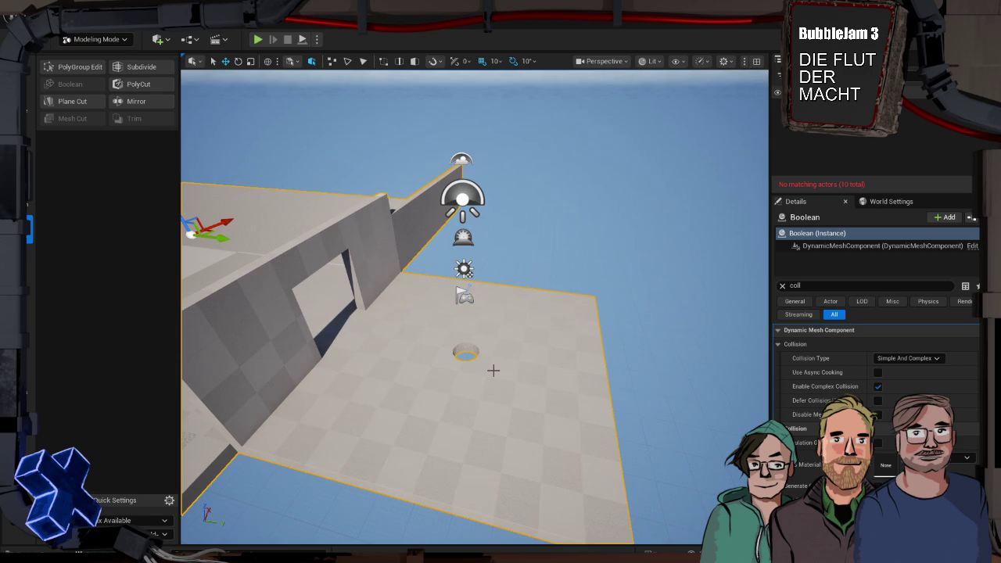
{"action": "key", "text": "alt+p"}
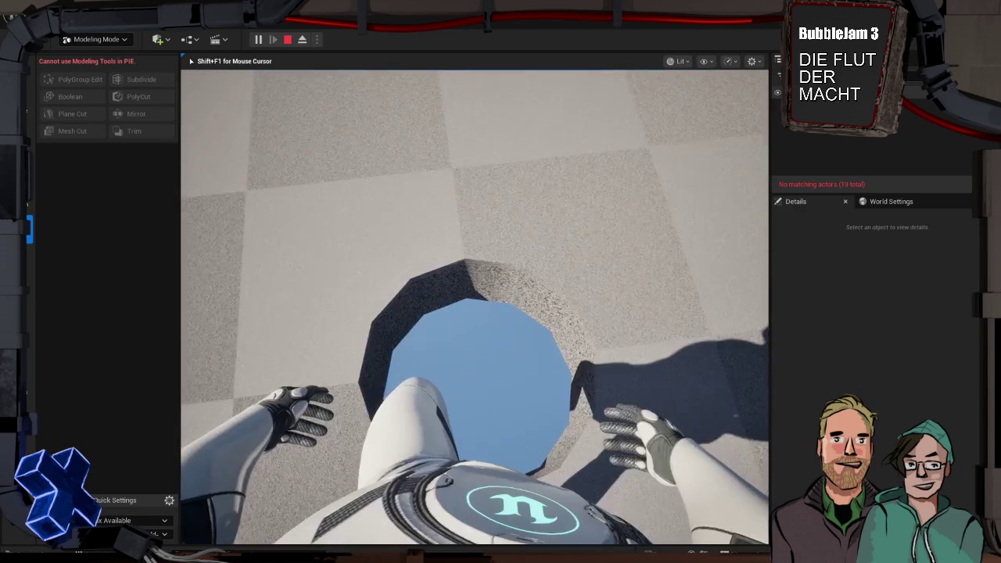
{"action": "key", "text": "Escape"}
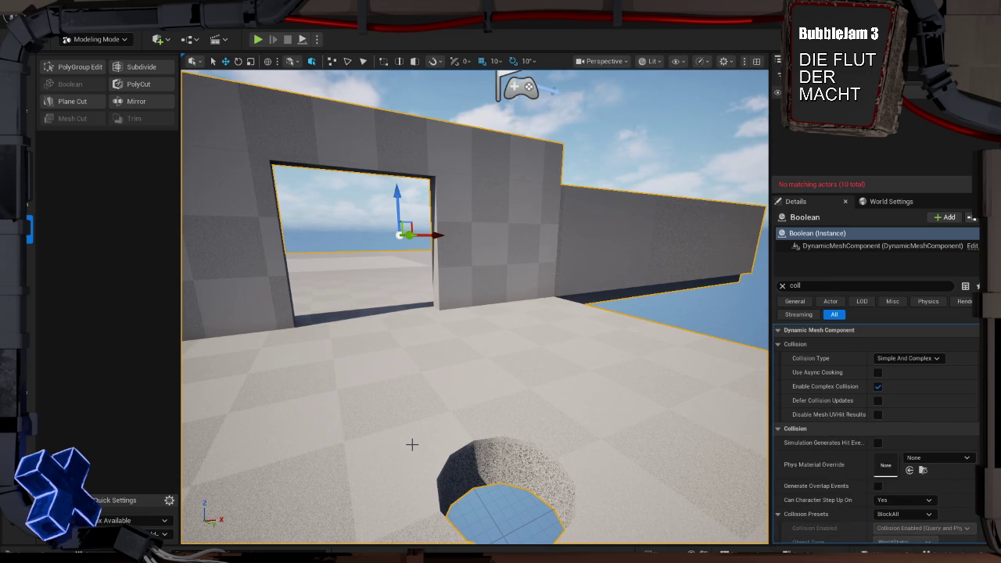
{"action": "key", "text": "f"}
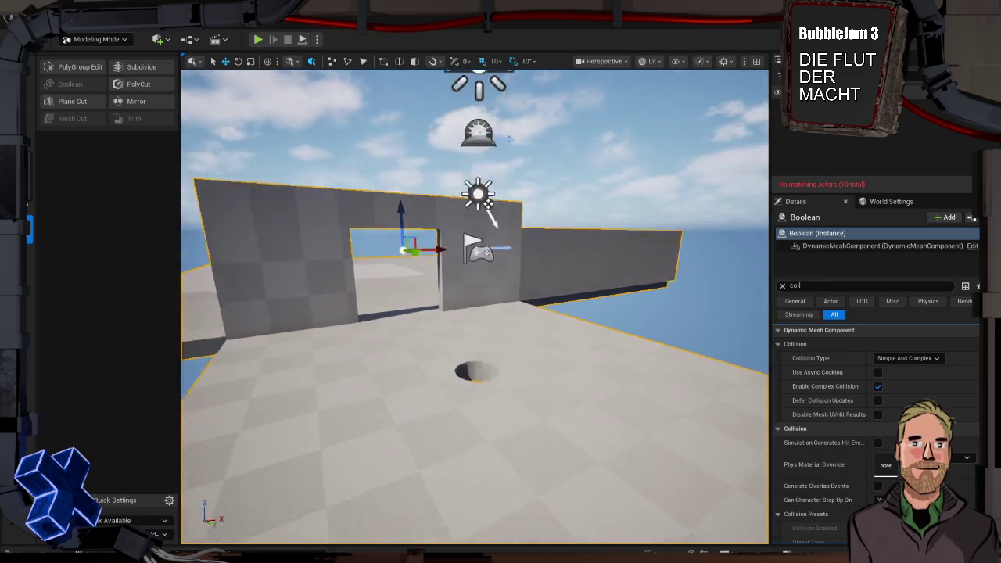
{"action": "scroll", "coordinate": [547, 440], "scroll_direction": "up", "scroll_amount": 5}
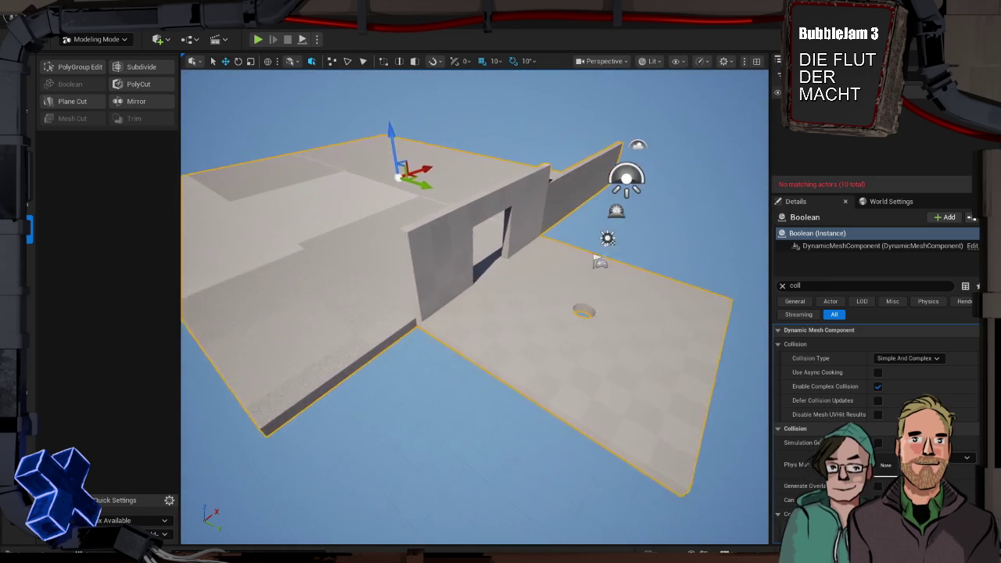
{"action": "scroll", "coordinate": [546, 440], "scroll_direction": "up", "scroll_amount": 1}
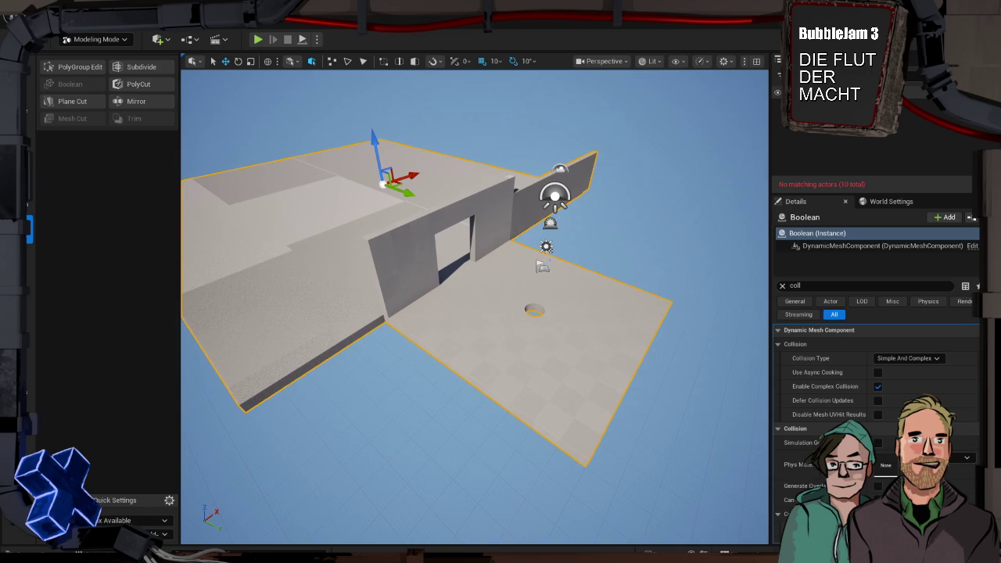
{"action": "left_click", "coordinate": [535, 311]}
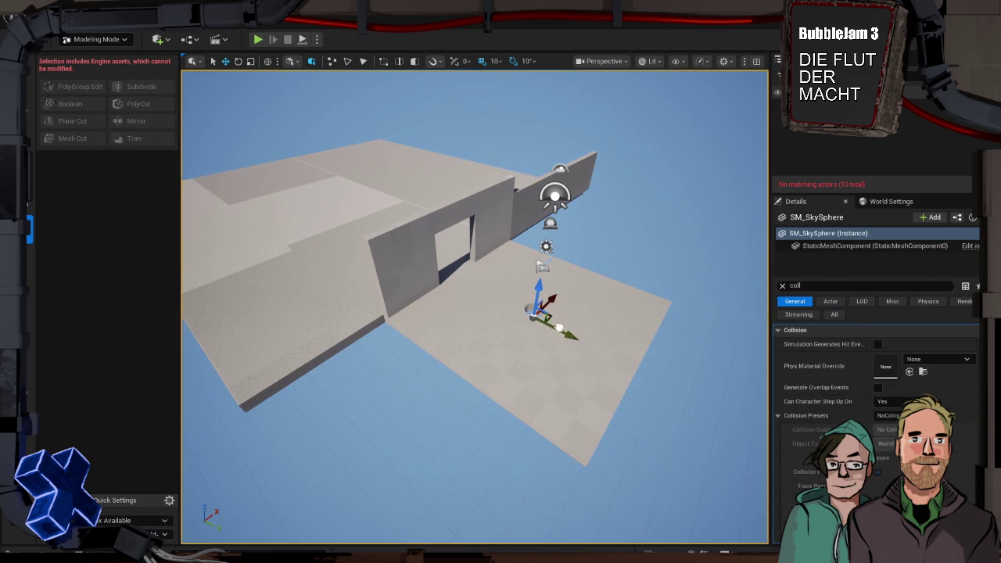
- Reselect the Boolean floor mesh, fly down beside the wall, and show the Attributes tool category
{"action": "left_click", "coordinate": [560, 325]}
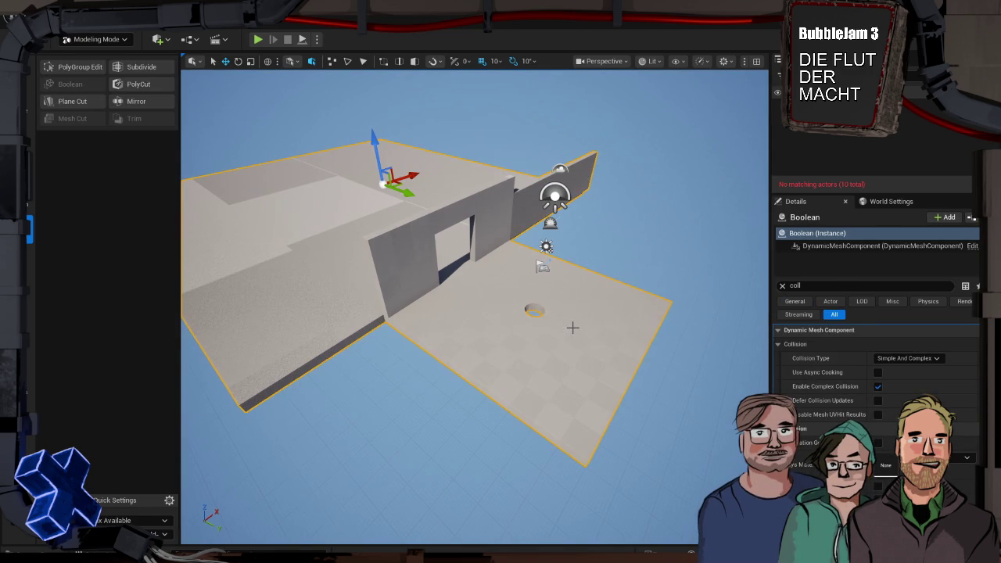
{"action": "mouse_move", "coordinate": [568, 324]}
{"action": "left_mouse_down"}
{"action": "mouse_move", "coordinate": [540, 281]}
{"action": "mouse_move", "coordinate": [488, 263]}
{"action": "left_mouse_up"}
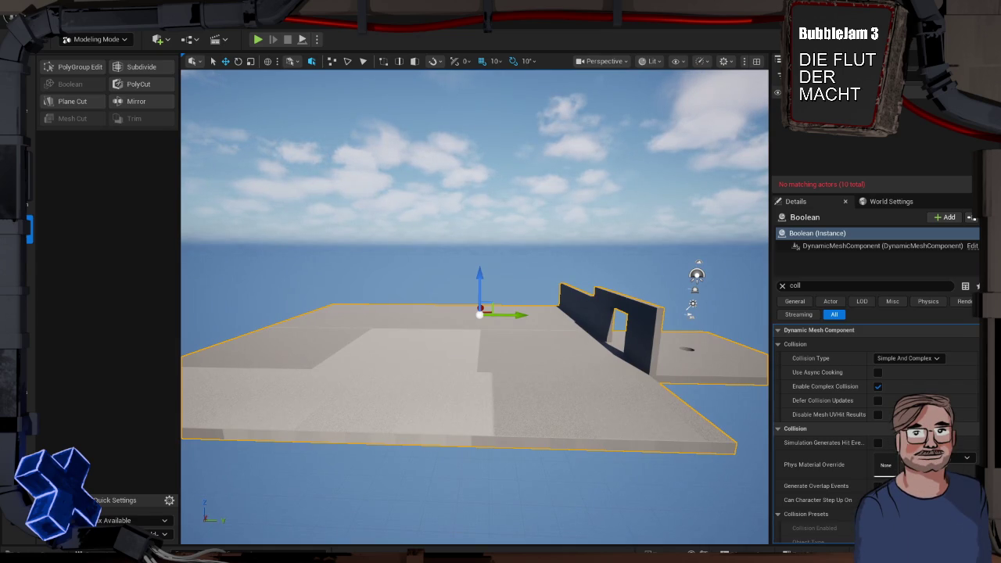
{"action": "mouse_move", "coordinate": [488, 263]}
{"action": "left_mouse_down"}
{"action": "mouse_move", "coordinate": [538, 263]}
{"action": "mouse_move", "coordinate": [493, 265]}
{"action": "left_mouse_up"}
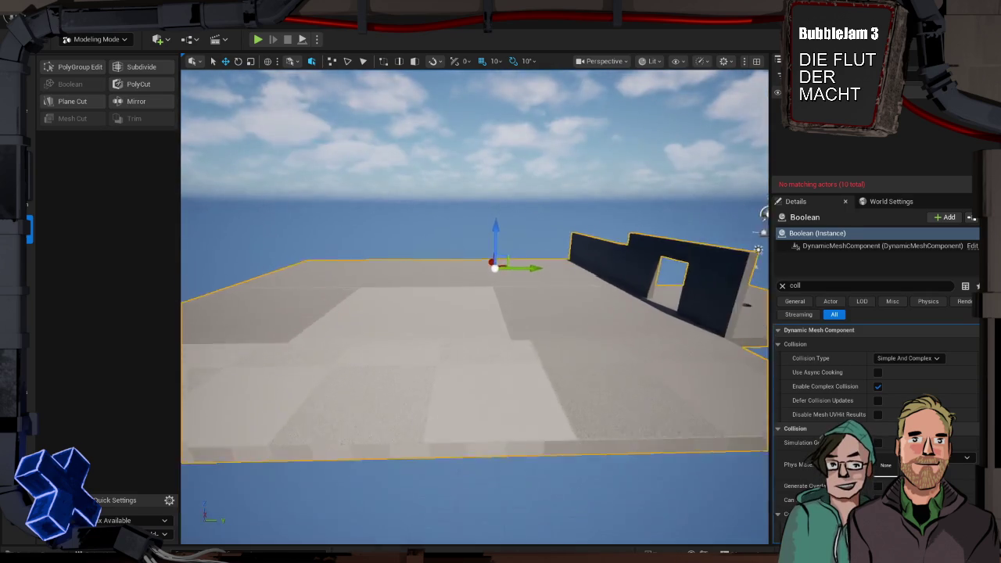
{"action": "scroll", "coordinate": [347, 418], "scroll_direction": "down", "scroll_amount": 5}
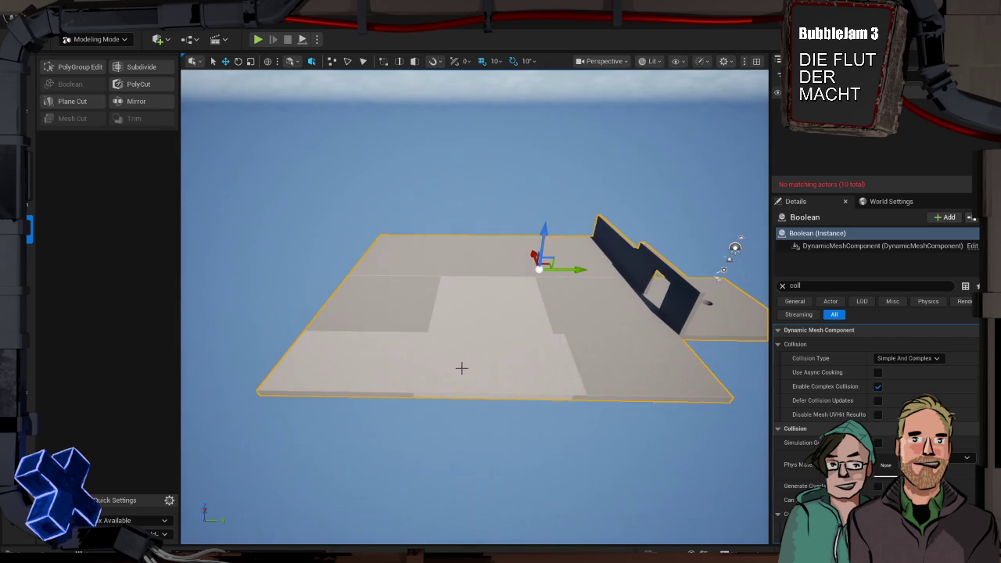
{"action": "left_click", "coordinate": [30, 385]}
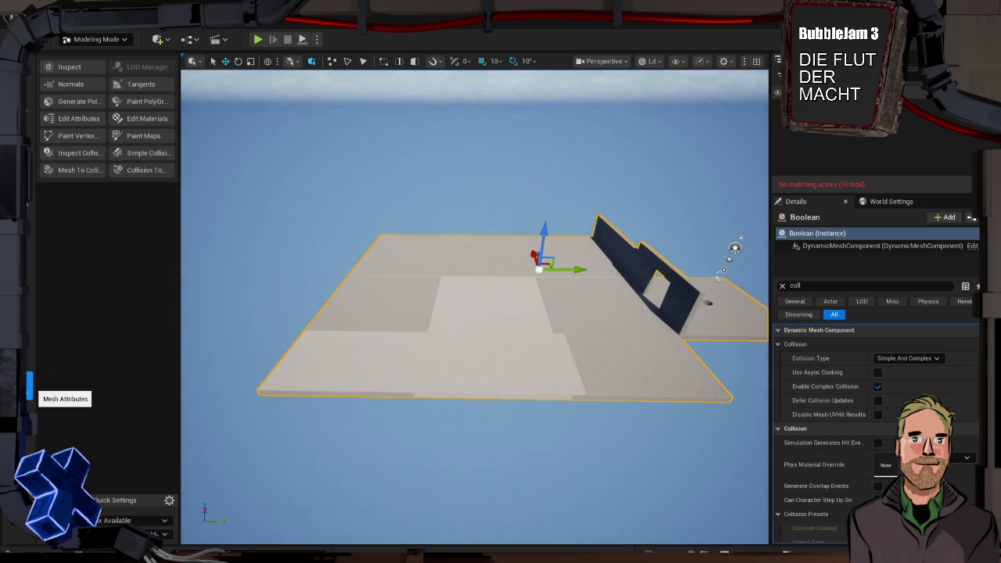
- Open the floor's Simple Collision editor, pick a shape, then briefly enter and exit PolyGroup editing
{"action": "left_click", "coordinate": [130, 153]}
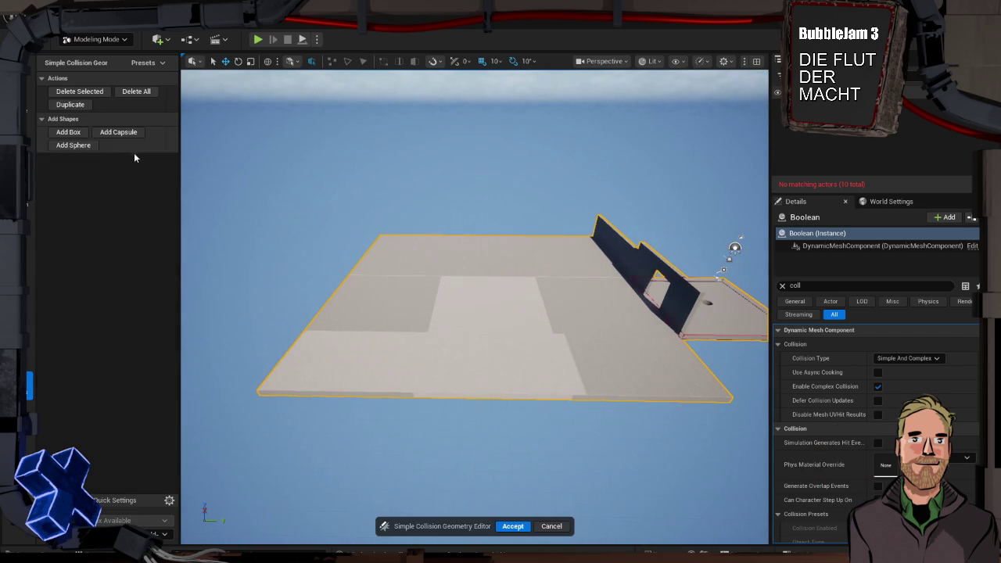
{"action": "left_click", "coordinate": [700, 332]}
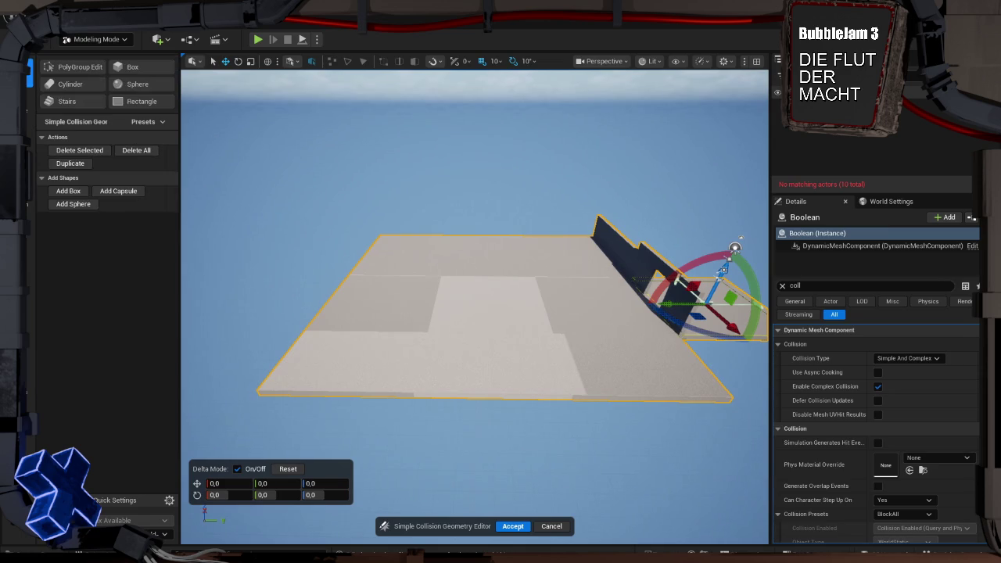
{"action": "left_click", "coordinate": [18, 72]}
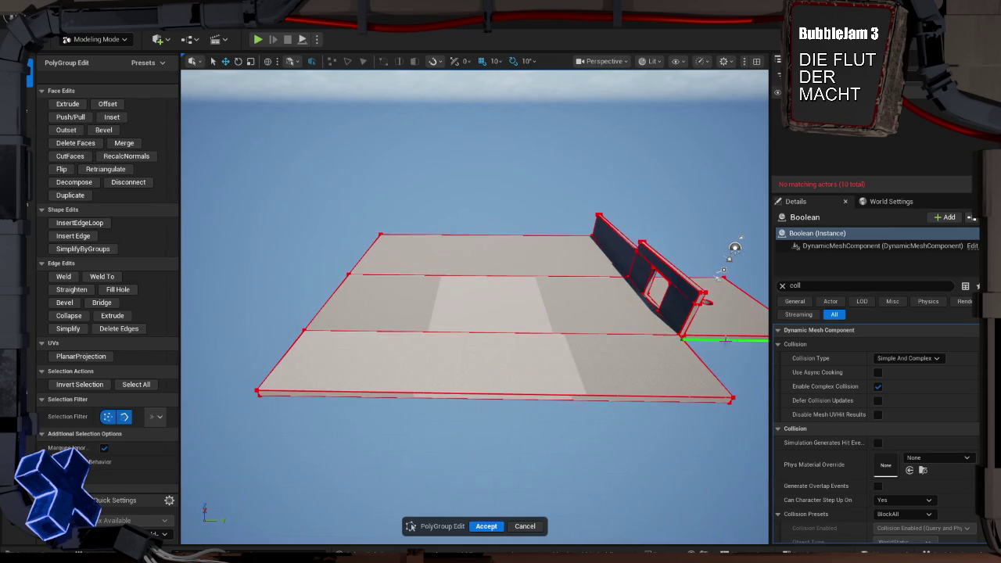
{"action": "key", "text": "Escape"}
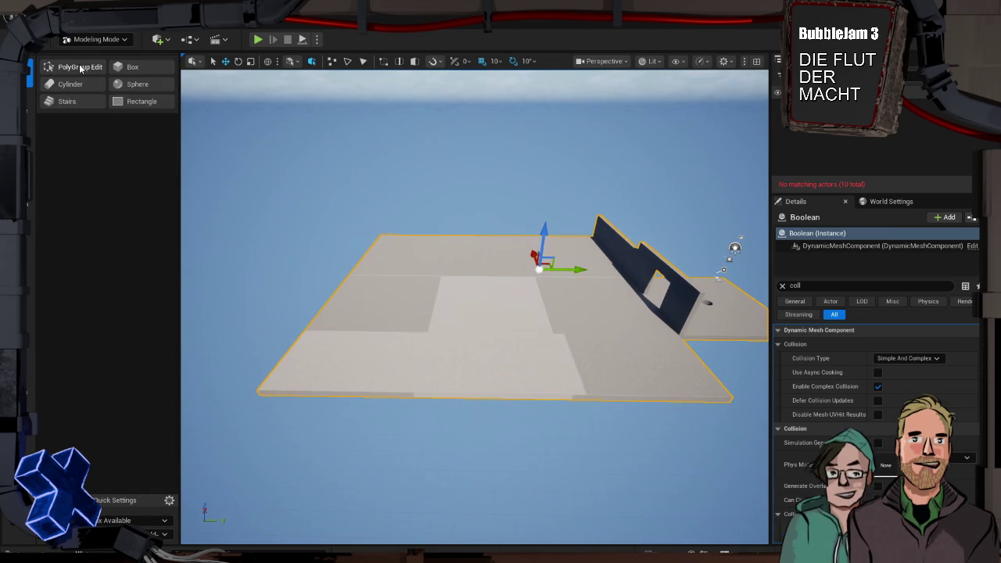
- Reopen the Simple Collision editor, slide the collision box out along Y and back onto the floor, and accept
{"action": "left_click", "coordinate": [28, 384]}
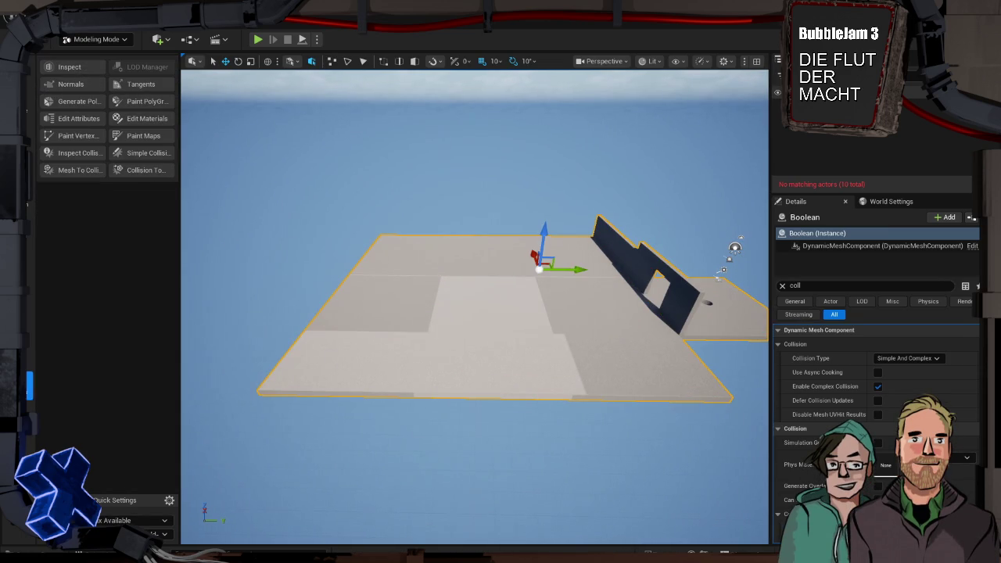
{"action": "left_click", "coordinate": [126, 153]}
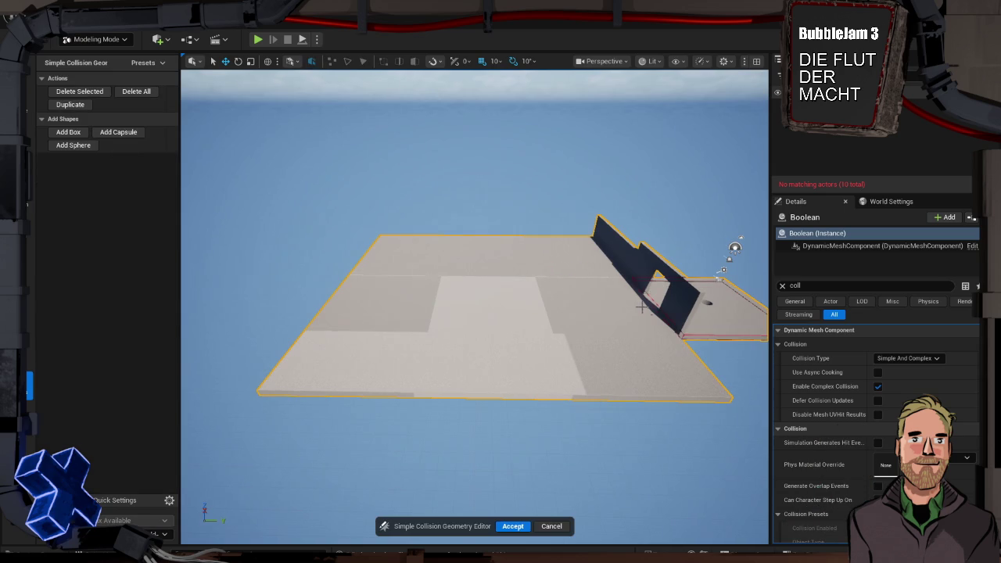
{"action": "left_click", "coordinate": [652, 298]}
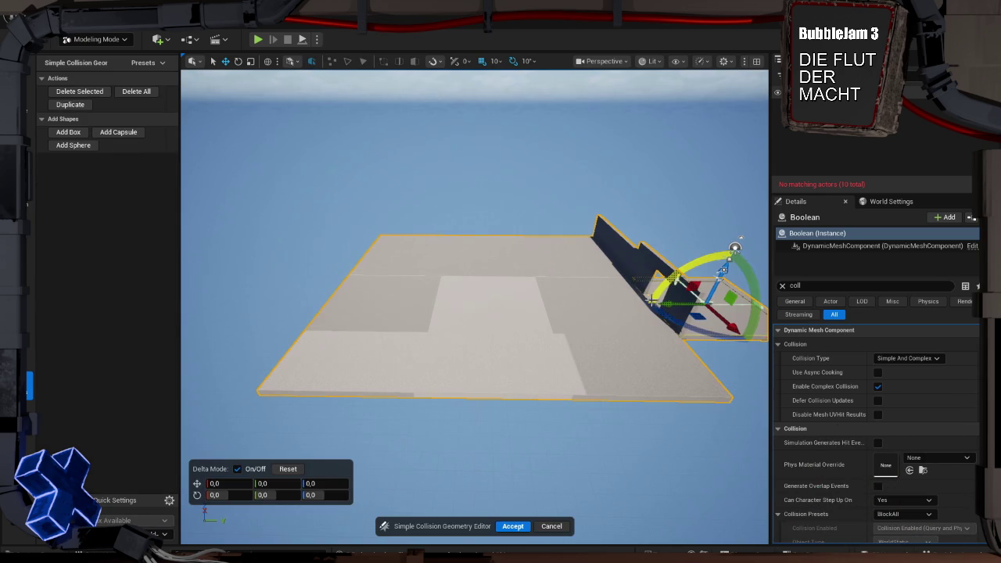
{"action": "mouse_move", "coordinate": [666, 305]}
{"action": "left_mouse_down"}
{"action": "mouse_move", "coordinate": [537, 294]}
{"action": "mouse_move", "coordinate": [650, 289]}
{"action": "mouse_move", "coordinate": [628, 284]}
{"action": "left_mouse_up"}
{"action": "left_click_drag", "start_coordinate": [469, 307], "coordinate": [321, 301]}
{"action": "key", "text": "ctrl+z"}
{"action": "key", "text": "ctrl+z"}
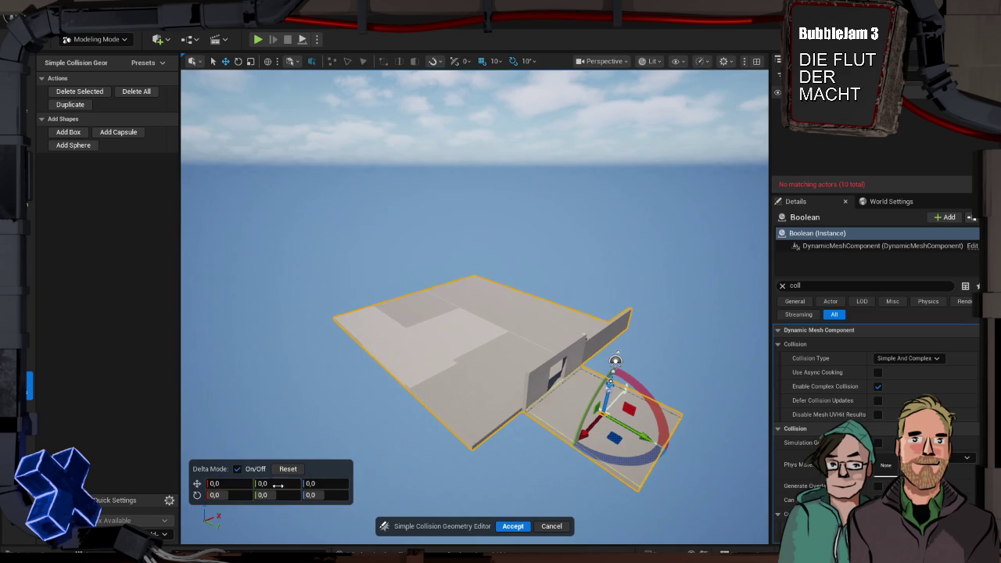
{"action": "left_click_drag", "start_coordinate": [269, 484], "coordinate": [344, 484]}
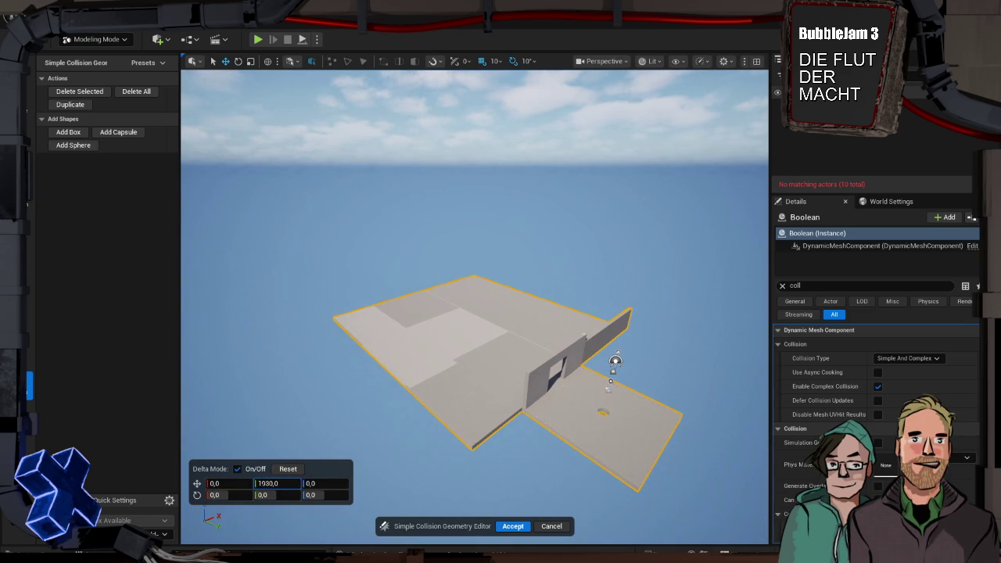
{"action": "left_click_drag", "start_coordinate": [257, 345], "coordinate": [323, 357]}
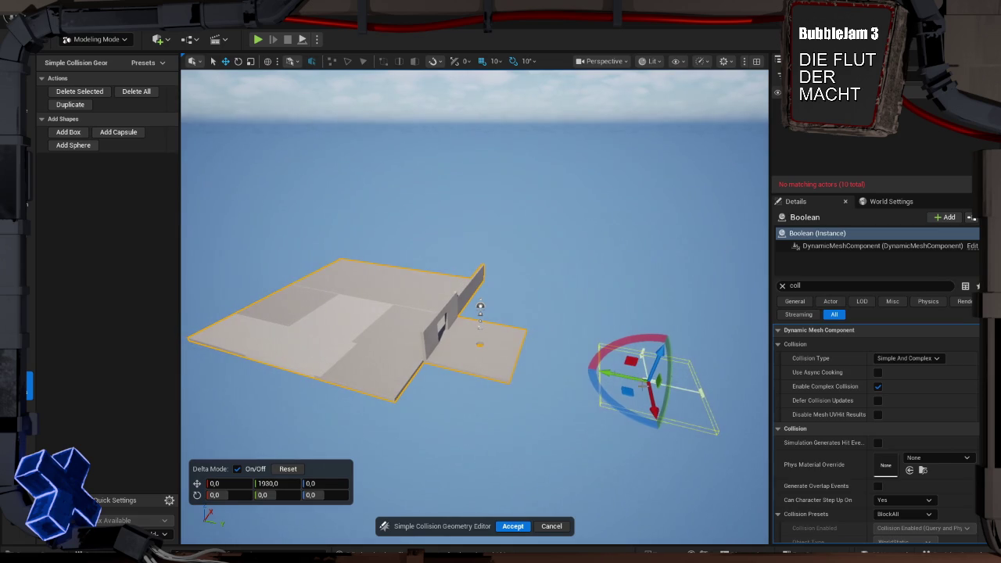
{"action": "mouse_move", "coordinate": [647, 385]}
{"action": "left_mouse_down"}
{"action": "mouse_move", "coordinate": [509, 407]}
{"action": "mouse_move", "coordinate": [394, 446]}
{"action": "left_mouse_up"}
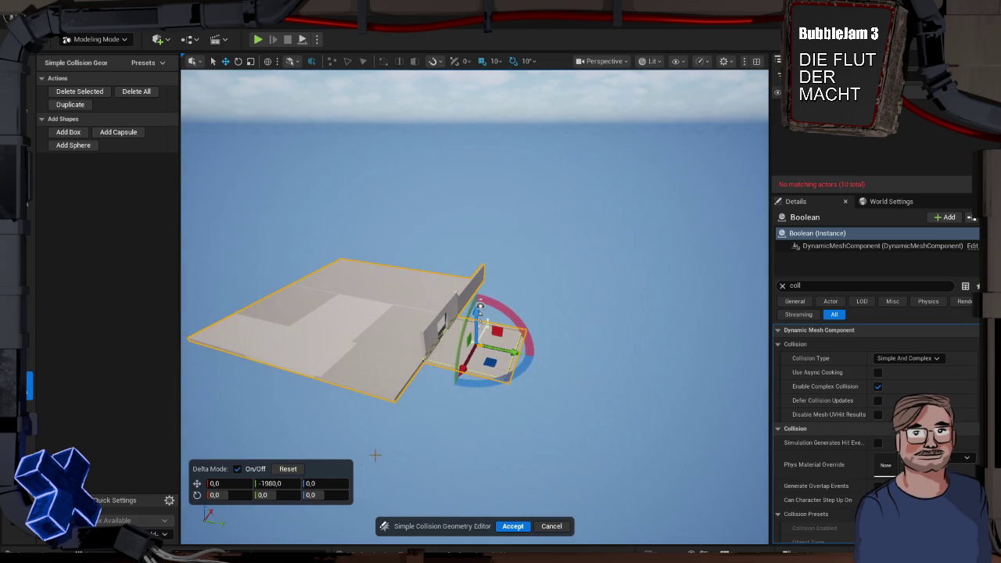
{"action": "left_click", "coordinate": [552, 525]}
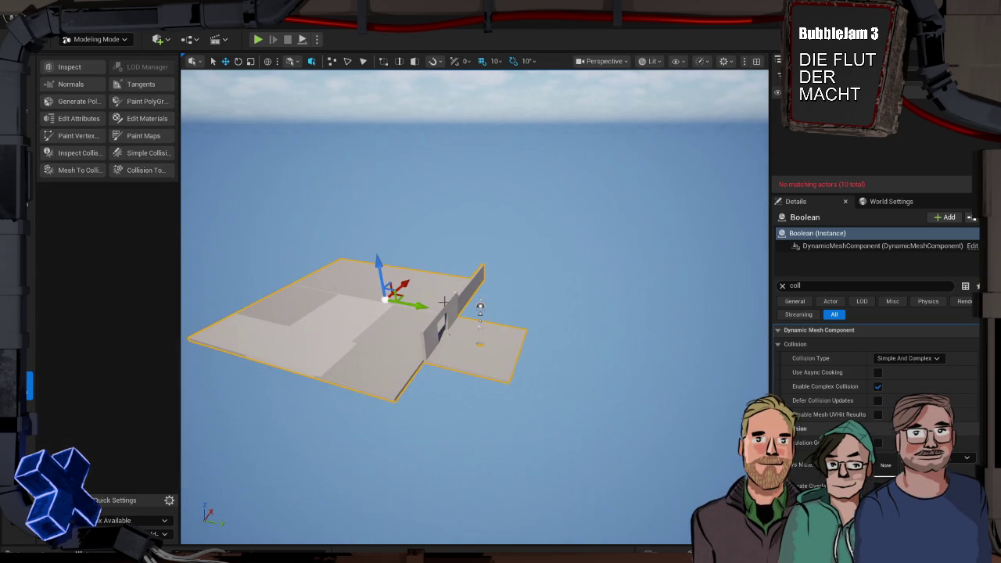
- Set the floor mesh's Collision Type to Use Complex Collision As Simple and fly around to inspect it
{"action": "left_click", "coordinate": [908, 358]}
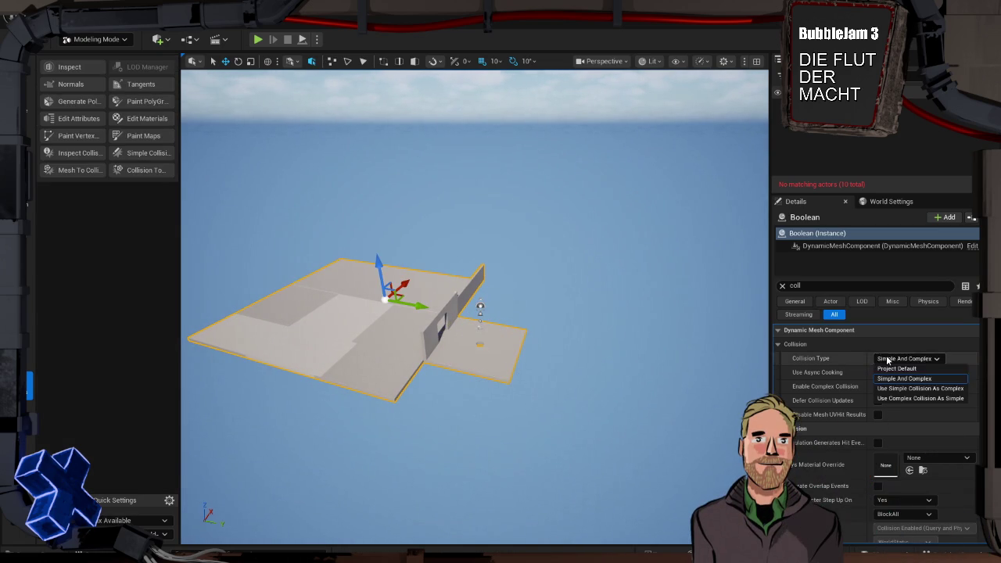
{"action": "left_click", "coordinate": [914, 399]}
{"action": "left_click_drag", "start_coordinate": [338, 314], "coordinate": [338, 320]}
{"action": "left_click_drag", "start_coordinate": [399, 342], "coordinate": [410, 346]}
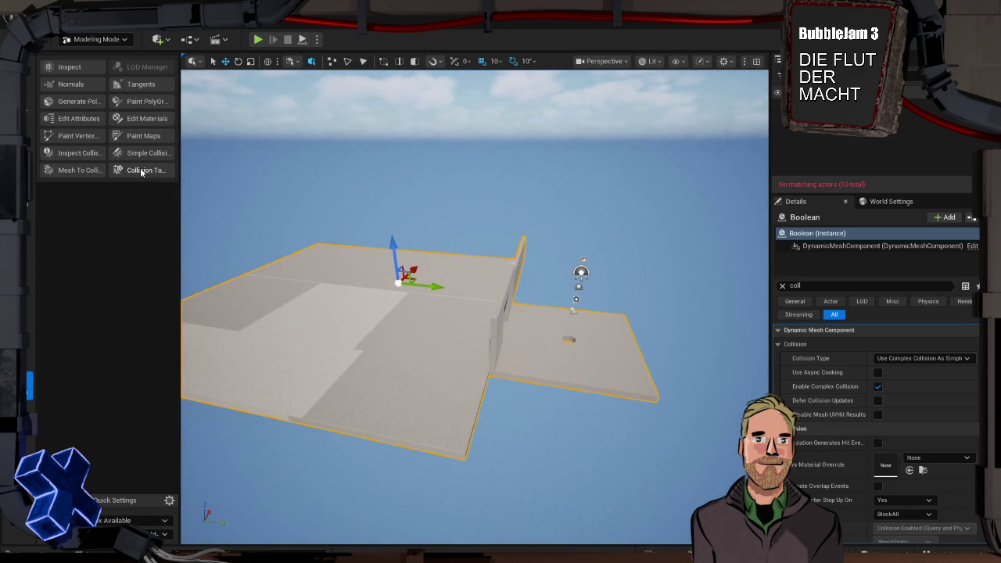
{"action": "left_click", "coordinate": [84, 171]}
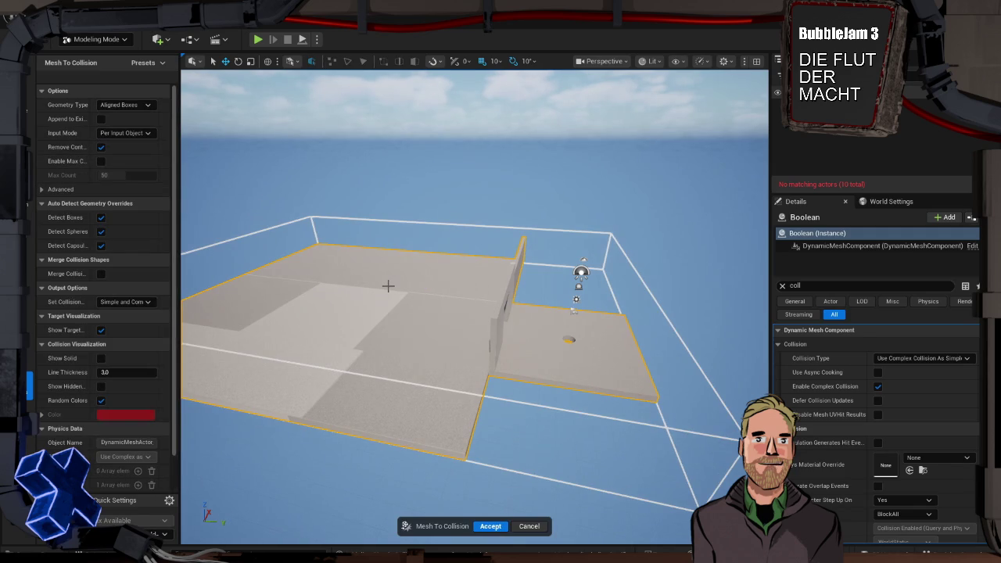
- Accept the box collision generated by Mesh To Collision for the floor mesh
{"action": "scroll", "coordinate": [386, 284], "scroll_direction": "down", "scroll_amount": 3}
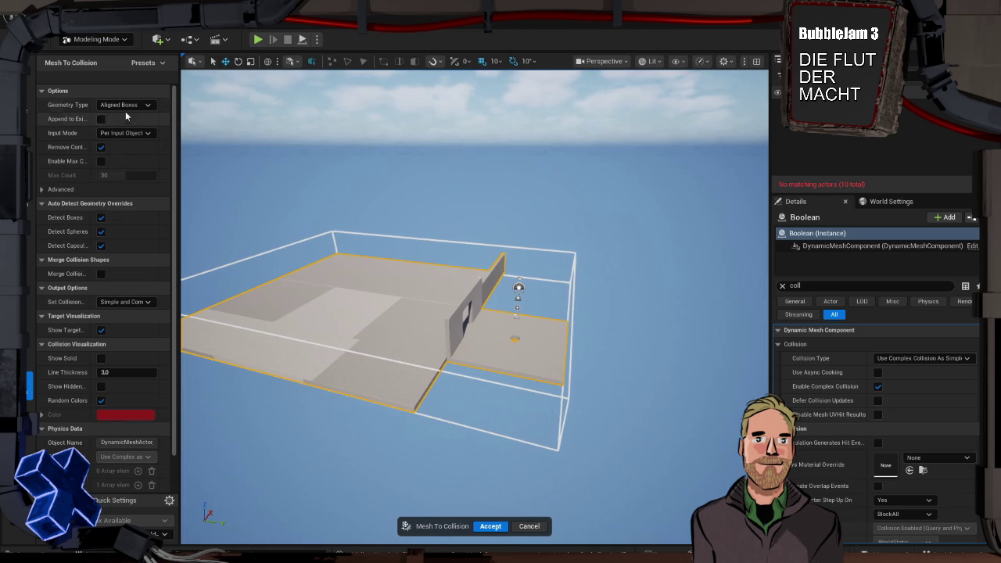
{"action": "scroll", "coordinate": [138, 233], "scroll_direction": "down", "scroll_amount": 2}
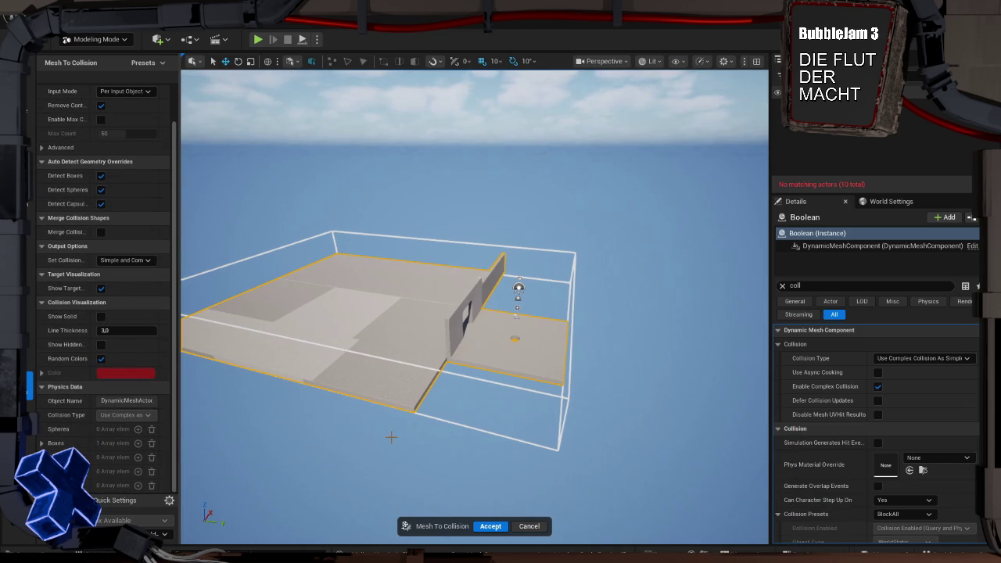
{"action": "left_click", "coordinate": [491, 527]}
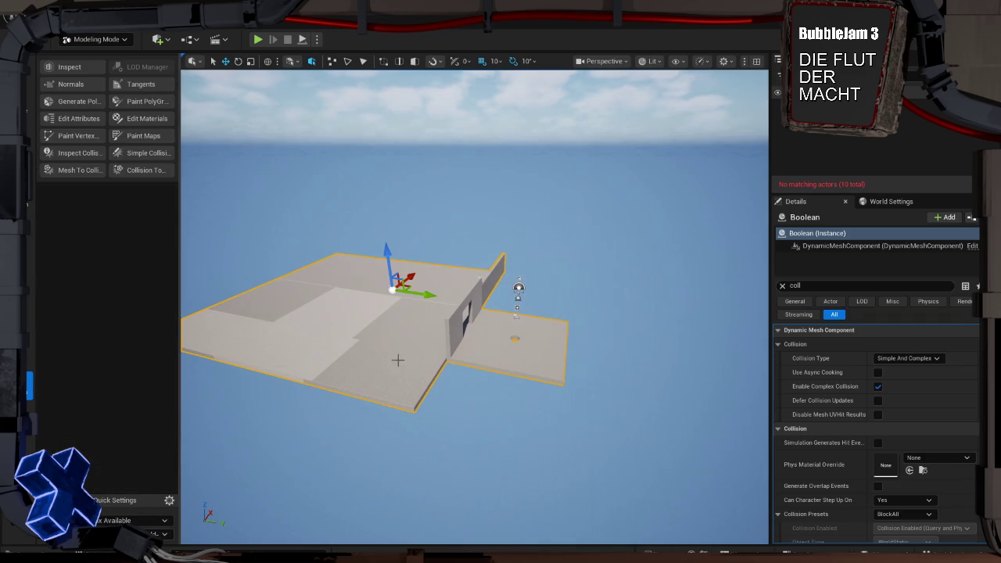
- Lower the generated collision box 410 units on Z, accept it, and start a play test
{"action": "left_click", "coordinate": [143, 155]}
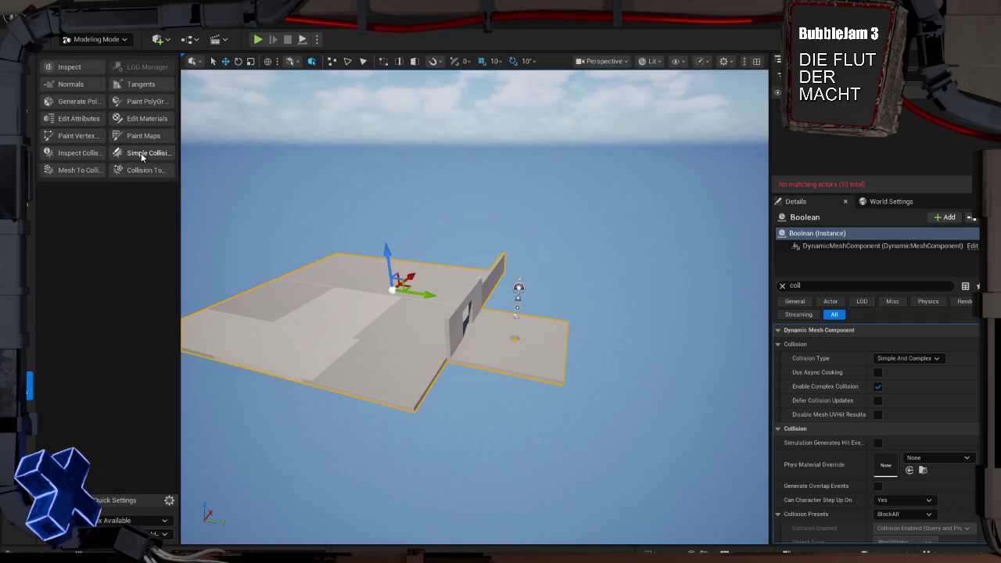
{"action": "left_click", "coordinate": [421, 366]}
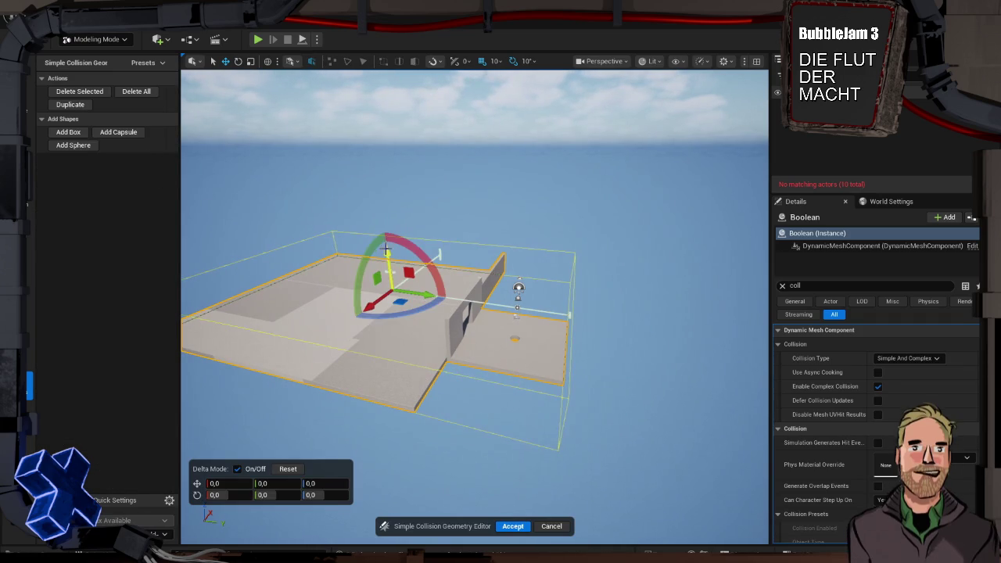
{"action": "left_click_drag", "start_coordinate": [387, 268], "coordinate": [388, 282]}
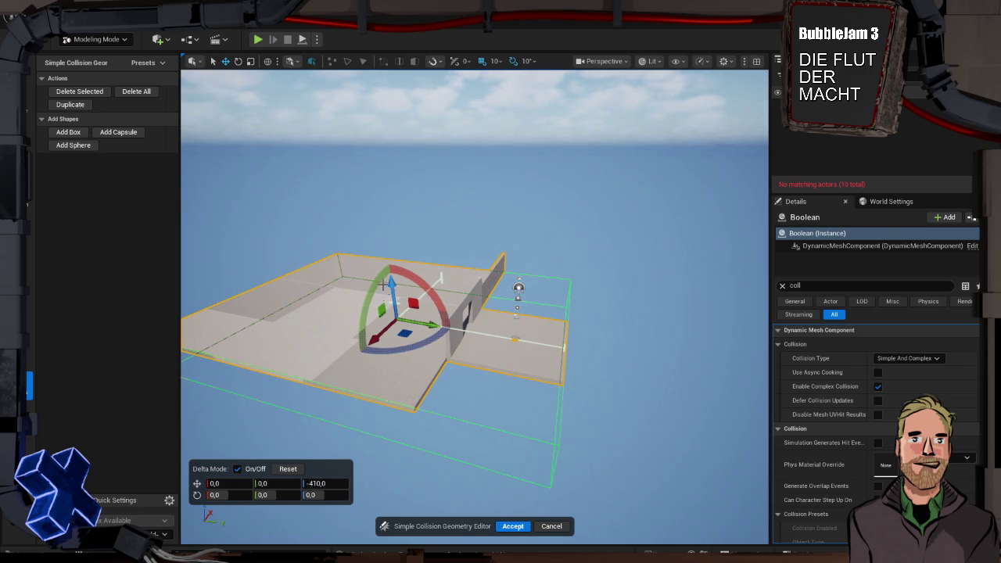
{"action": "left_click", "coordinate": [512, 525]}
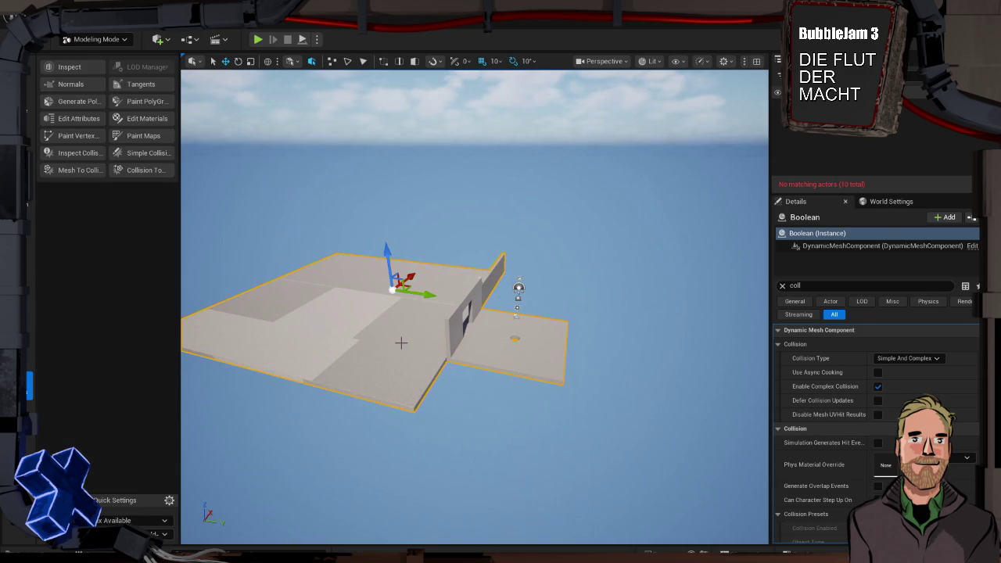
{"action": "key", "text": "alt+p"}
- Walk forward in the play test, stop it, and frame the checkered Boolean floor mesh in the editor
{"action": "key", "text": "w"}
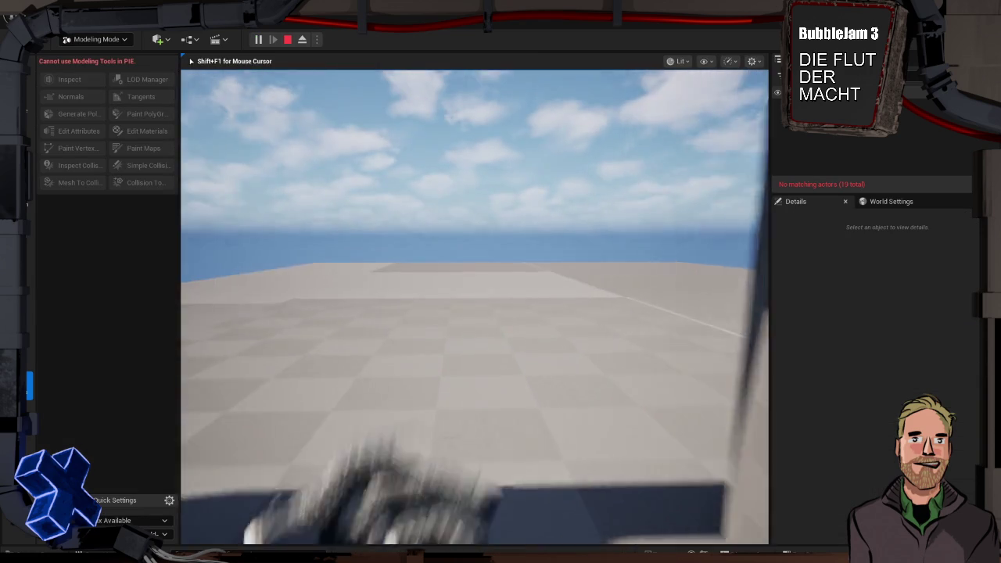
{"action": "mouse_move", "coordinate": [475, 306]}
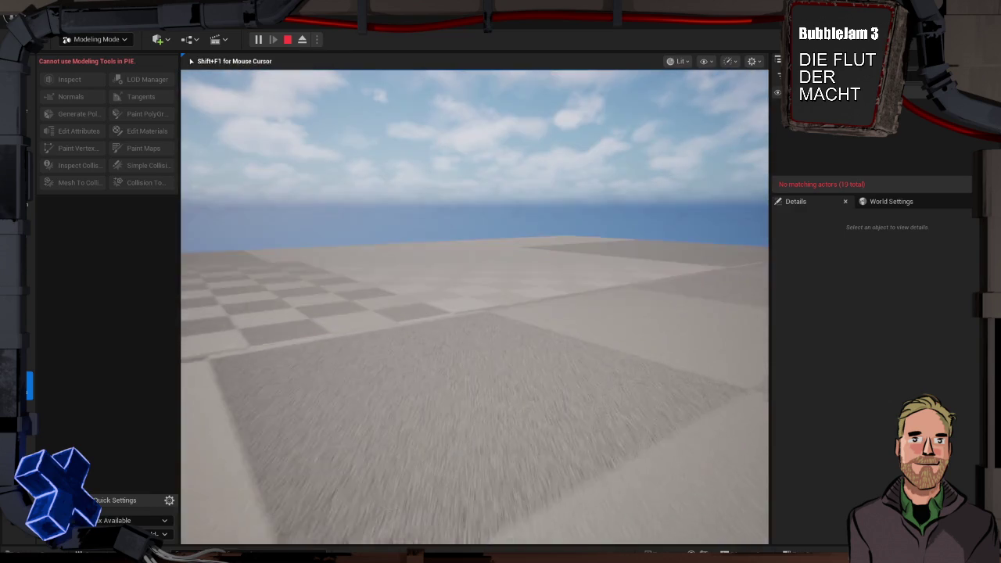
{"action": "key", "text": "Escape"}
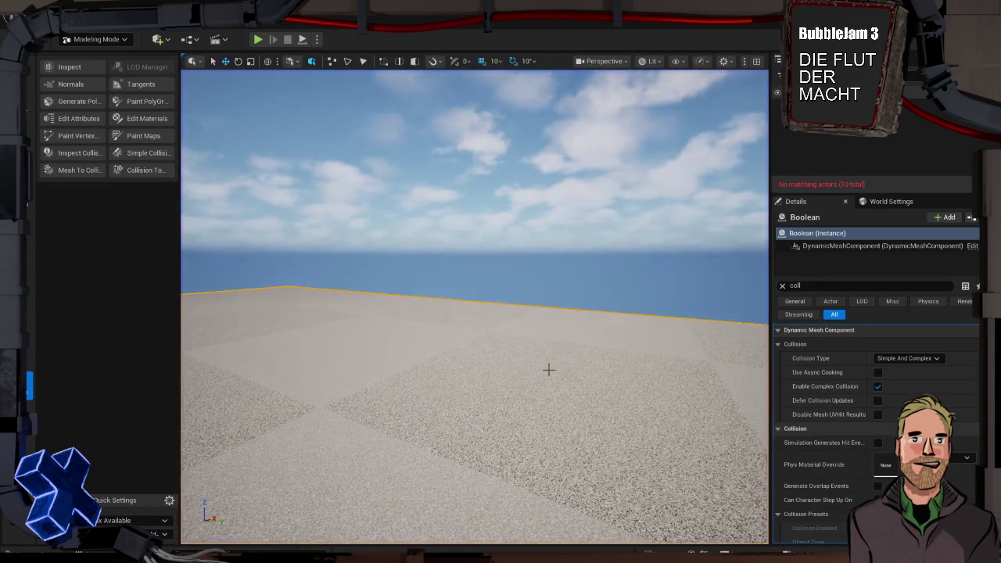
{"action": "key", "text": "f"}
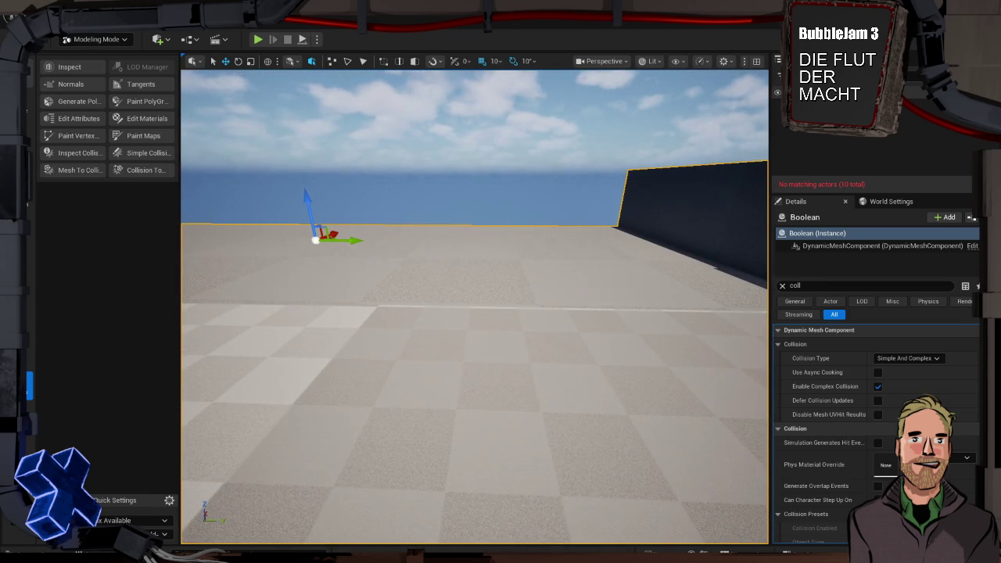
{"action": "left_click", "coordinate": [30, 104]}
{"action": "left_click", "coordinate": [91, 67]}
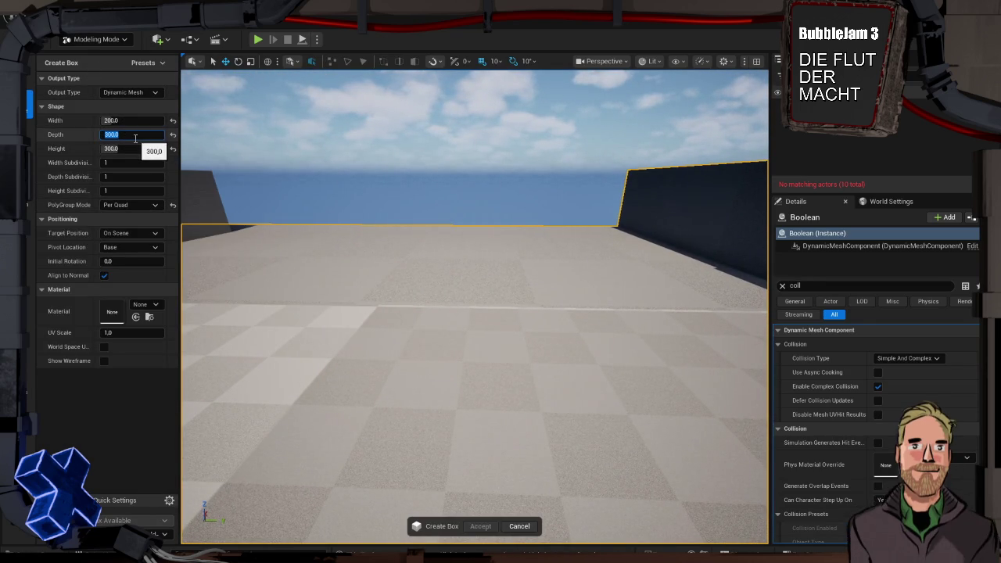
- Set the new box's Depth to 50 and place the 200 × 50 × 300 box against the dark wall
{"action": "type", "text": "50"}
{"action": "key", "text": "Return"}
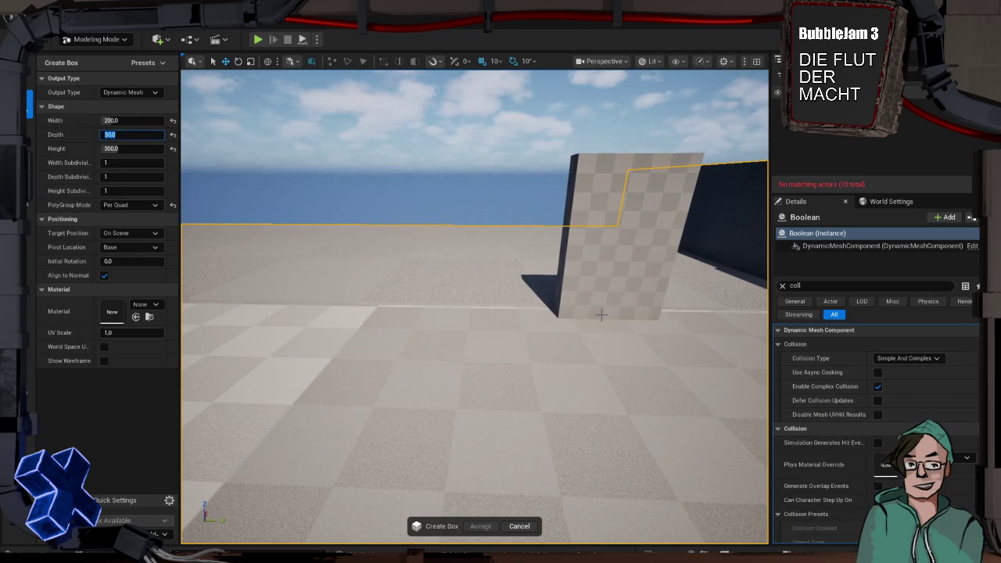
{"action": "left_click_drag", "start_coordinate": [601, 314], "coordinate": [569, 274]}
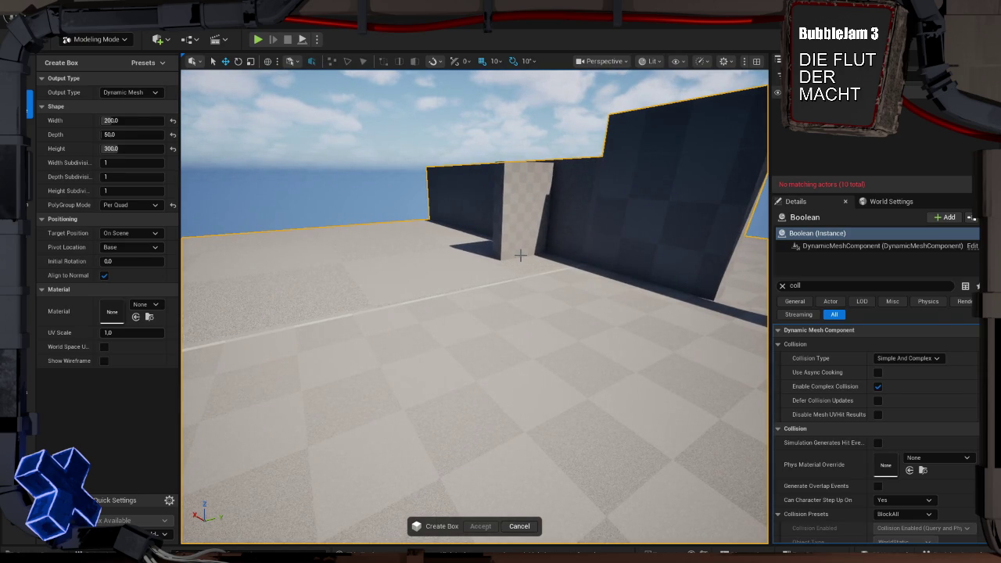
{"action": "left_click", "coordinate": [520, 255]}
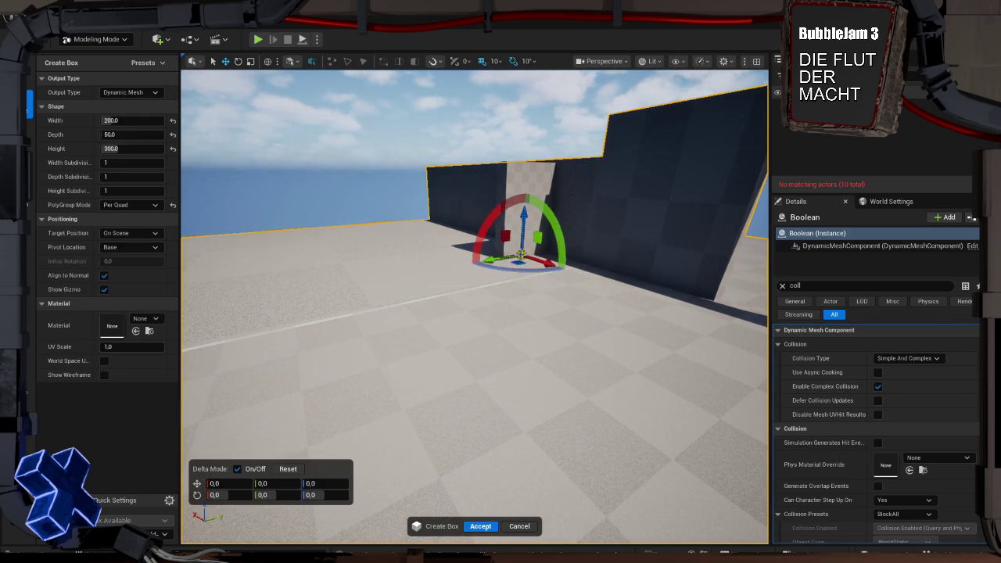
{"action": "left_click", "coordinate": [481, 527]}
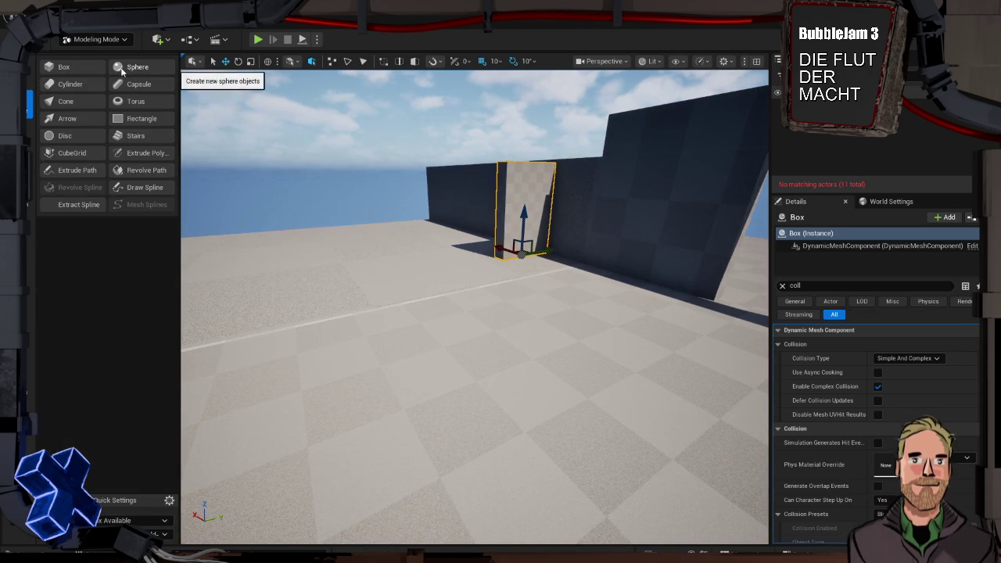
{"action": "left_click", "coordinate": [29, 67]}
- Select the box panel's end face in PolyGroup Edit and shift it -50 along Y
{"action": "left_click", "coordinate": [82, 68]}
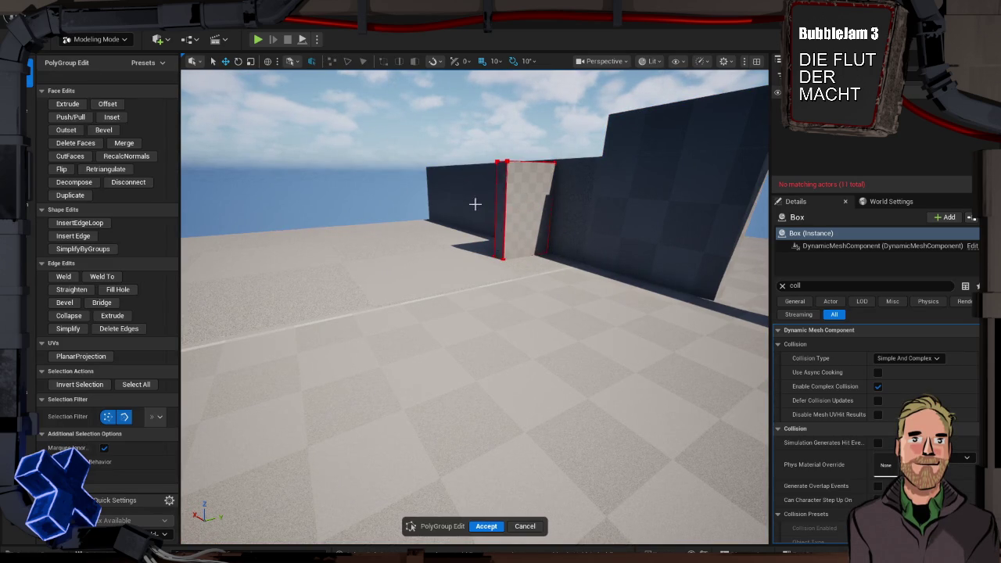
{"action": "left_click", "coordinate": [497, 213]}
{"action": "mouse_move", "coordinate": [474, 213]}
{"action": "left_mouse_down"}
{"action": "mouse_move", "coordinate": [271, 311]}
{"action": "mouse_move", "coordinate": [763, 165]}
{"action": "left_mouse_up"}
{"action": "left_click_drag", "start_coordinate": [410, 321], "coordinate": [410, 322]}
{"action": "left_click", "coordinate": [67, 103]}
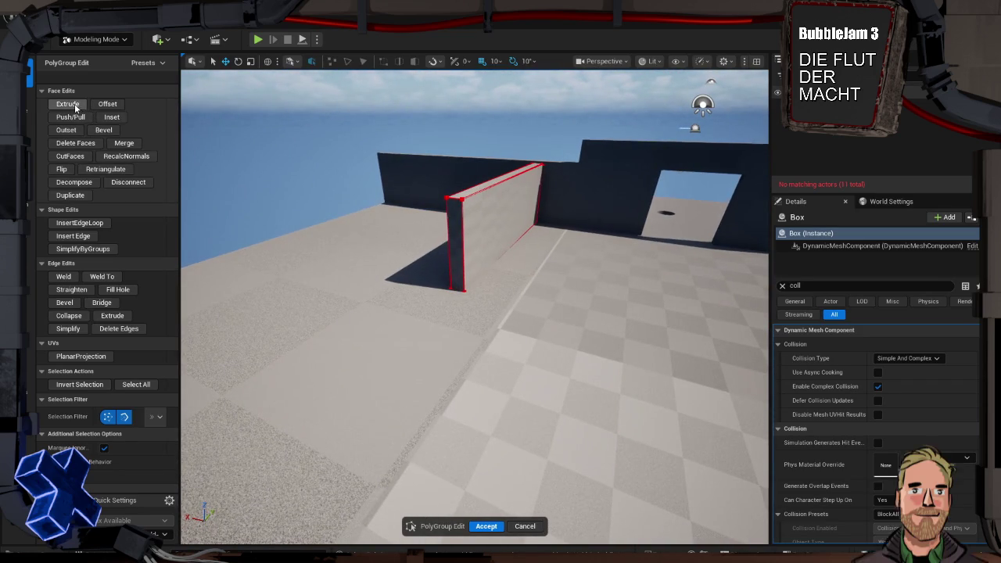
{"action": "left_click", "coordinate": [455, 278]}
{"action": "left_click_drag", "start_coordinate": [435, 260], "coordinate": [433, 272]}
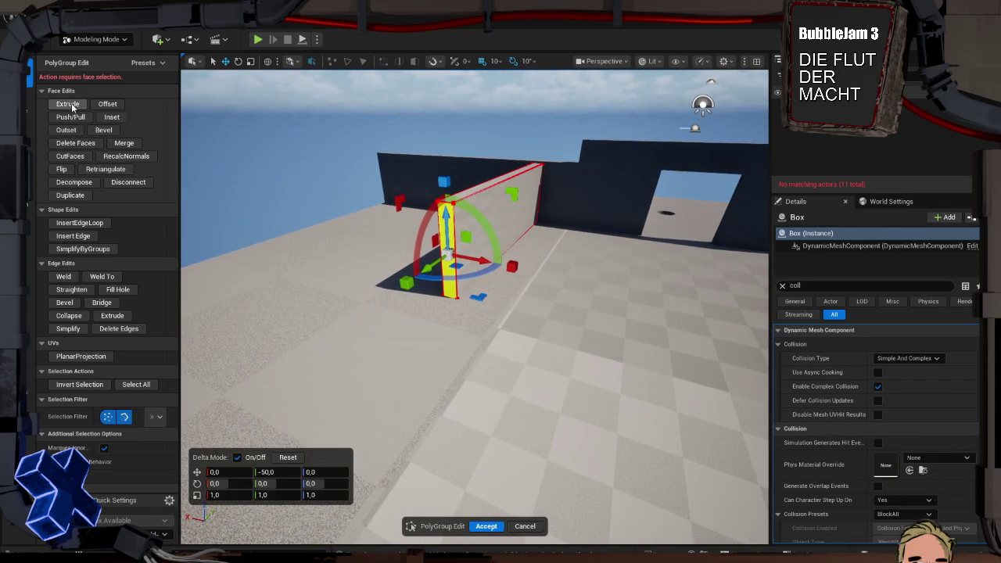
- Extrude the panel's end face into a long wall and accept the PolyGroup edits
{"action": "left_click", "coordinate": [68, 103]}
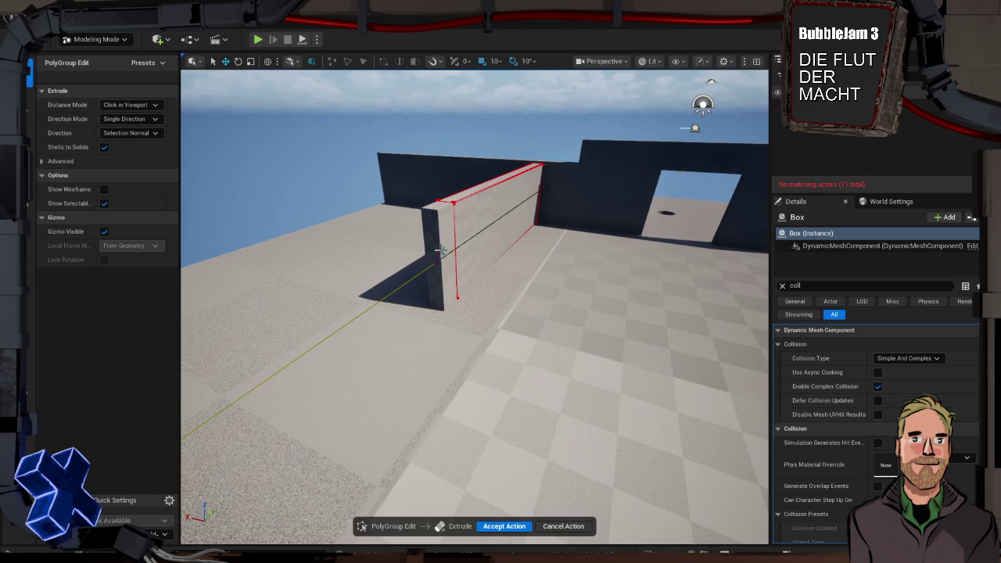
{"action": "left_click", "coordinate": [440, 251]}
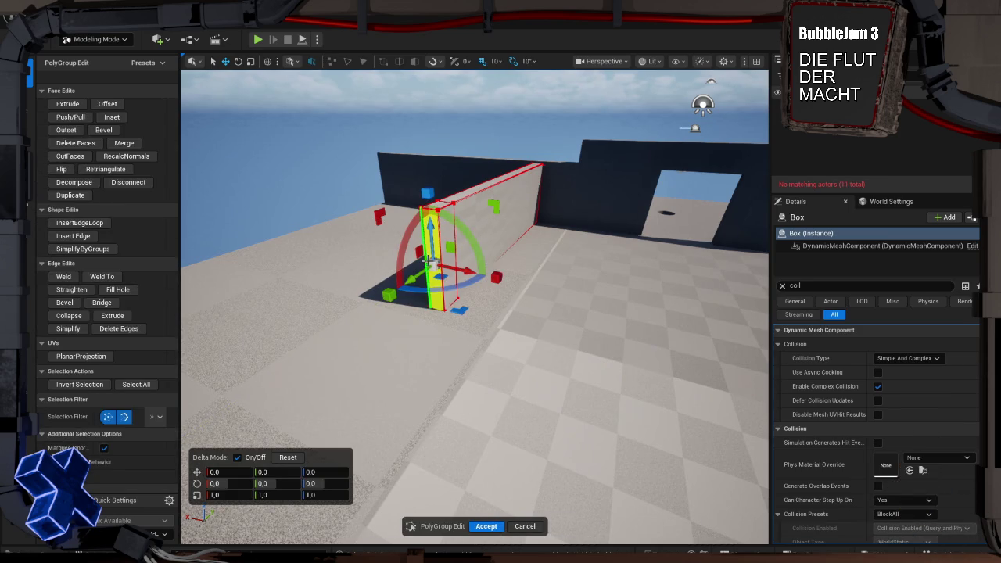
{"action": "left_click", "coordinate": [67, 104]}
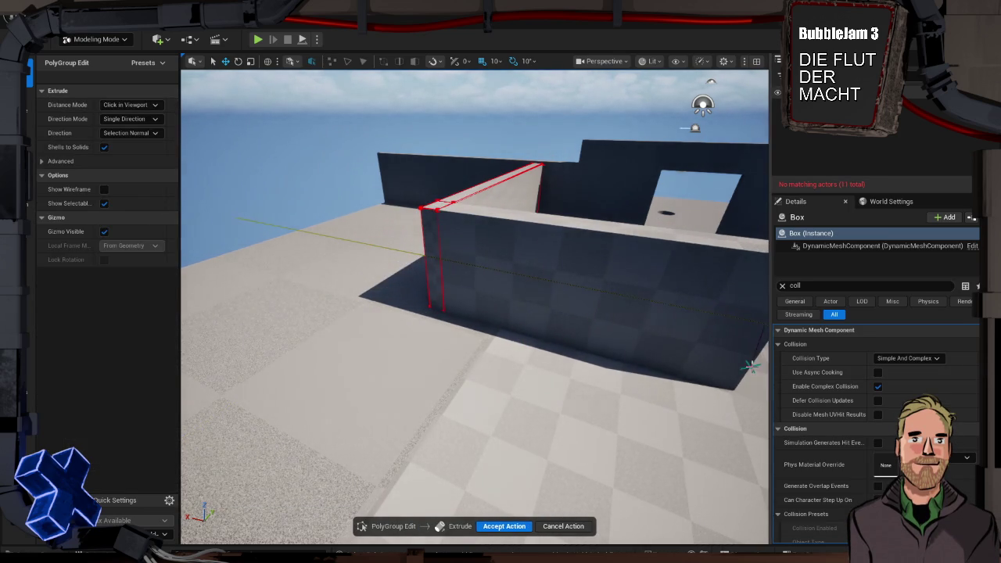
{"action": "left_click", "coordinate": [719, 375]}
{"action": "left_click_drag", "start_coordinate": [443, 324], "coordinate": [548, 336]}
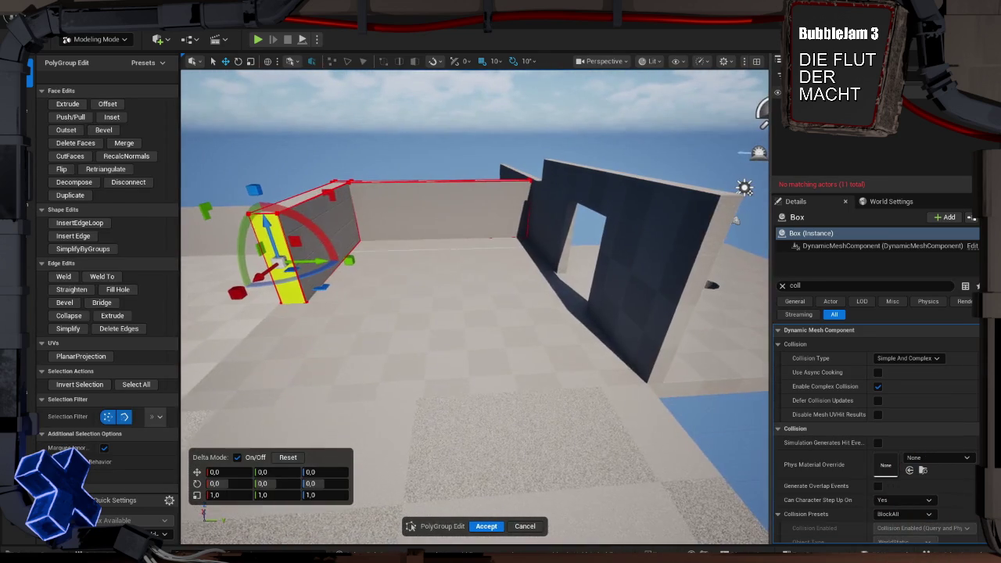
{"action": "left_click", "coordinate": [487, 528]}
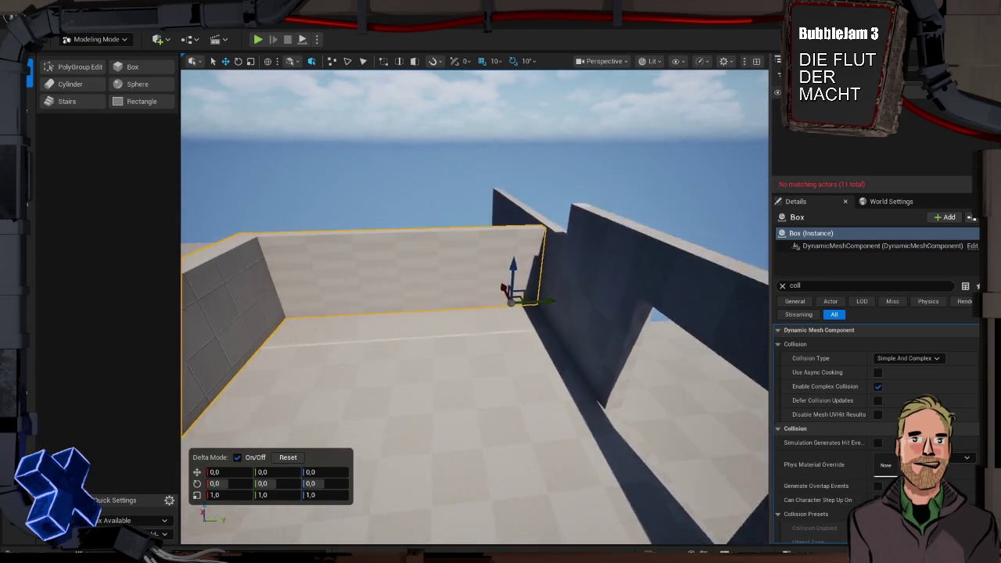
{"action": "left_click_drag", "start_coordinate": [474, 313], "coordinate": [489, 316]}
{"action": "left_click", "coordinate": [133, 67]}
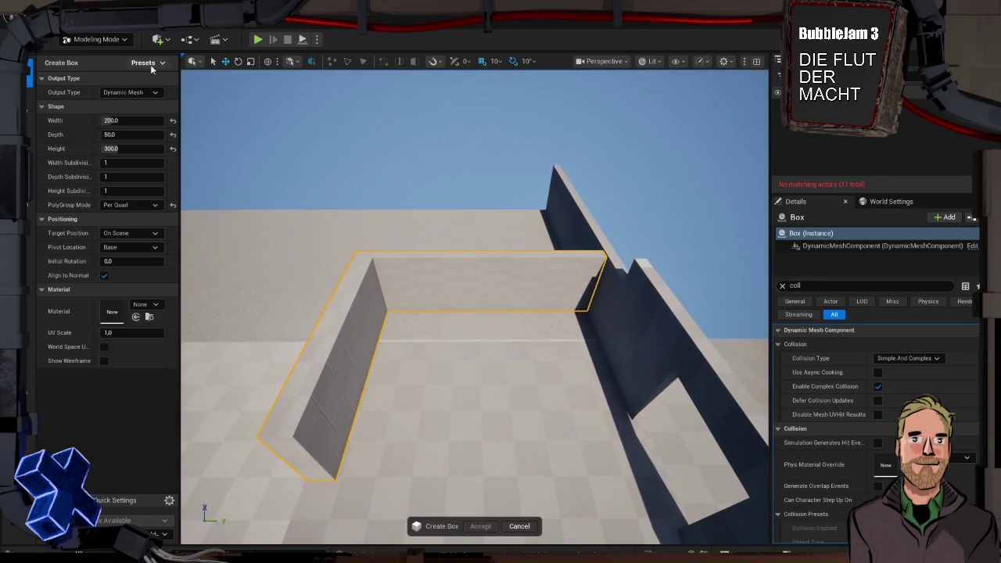
- Set the new box to Width 300, Depth 200 and Height 100
{"action": "left_click", "coordinate": [127, 122]}
{"action": "type", "text": "500"}
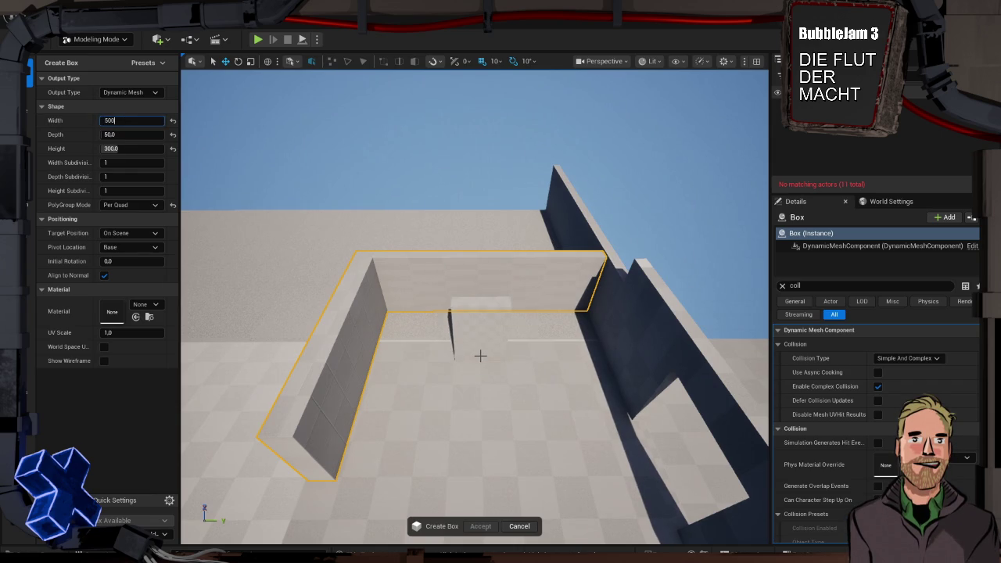
{"action": "left_click", "coordinate": [131, 149]}
{"action": "type", "text": "100"}
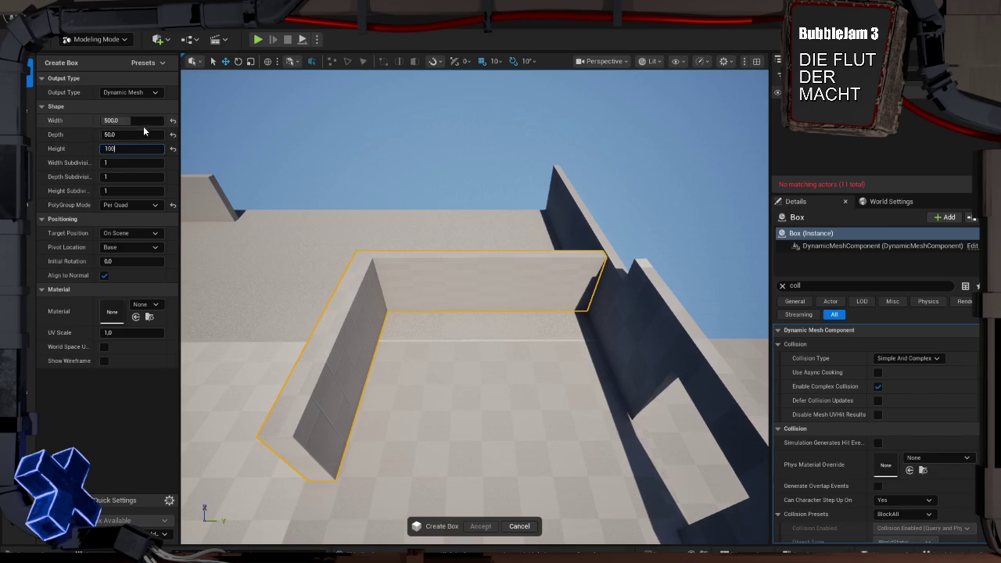
{"action": "left_click", "coordinate": [173, 120]}
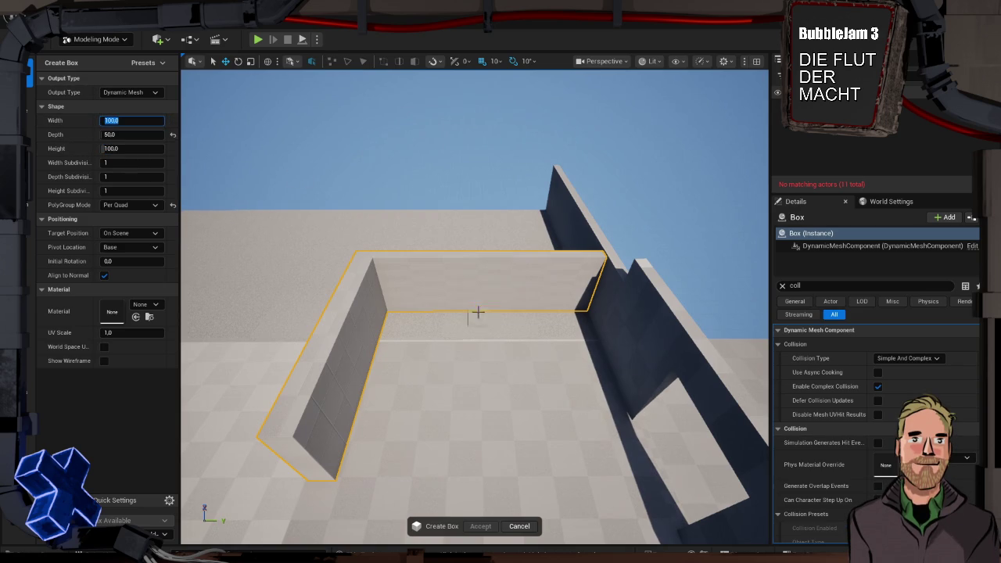
{"action": "left_click", "coordinate": [128, 135]}
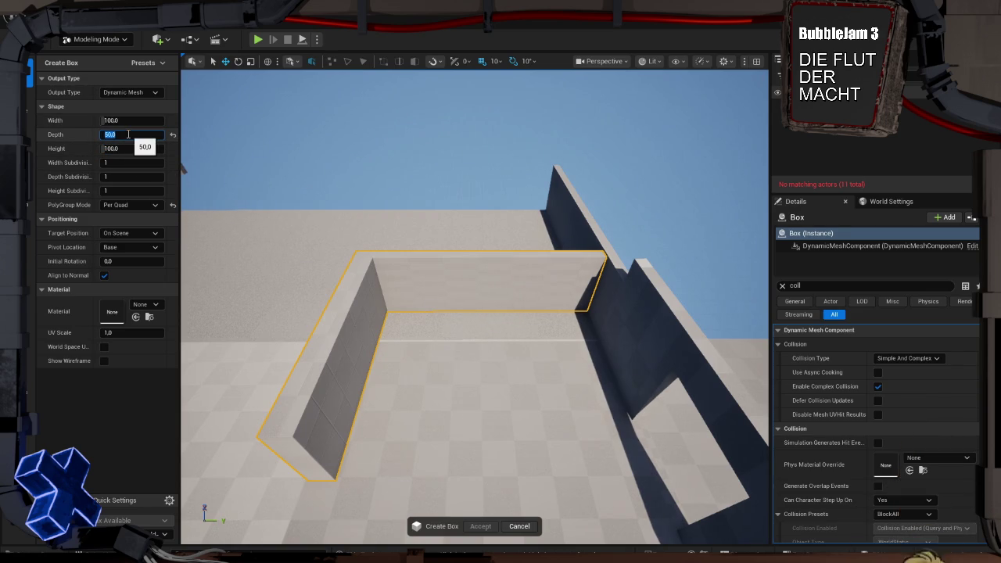
{"action": "type", "text": "100"}
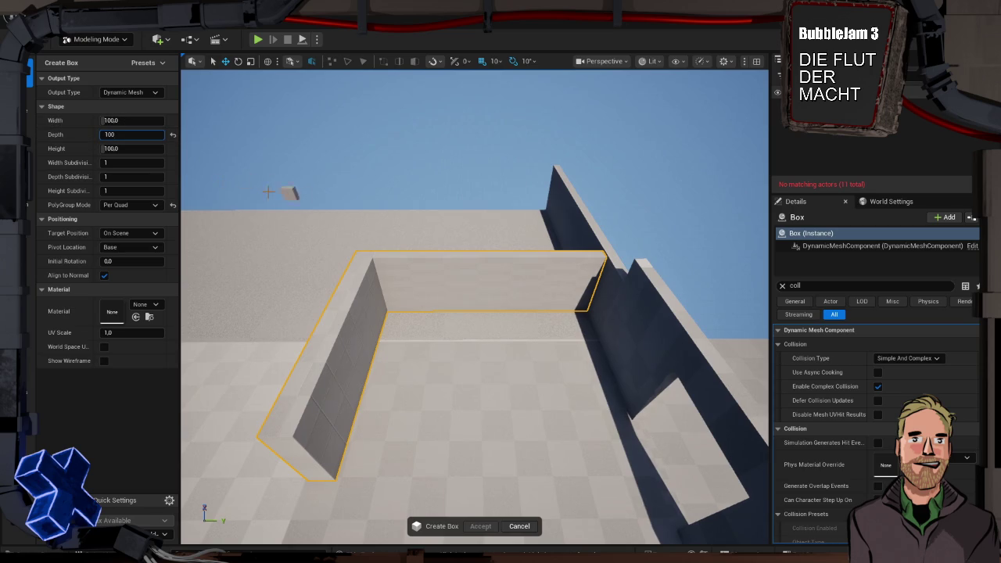
{"action": "left_click_drag", "start_coordinate": [129, 137], "coordinate": [96, 137]}
{"action": "key", "text": "shift+Tab"}
{"action": "type", "text": "300"}
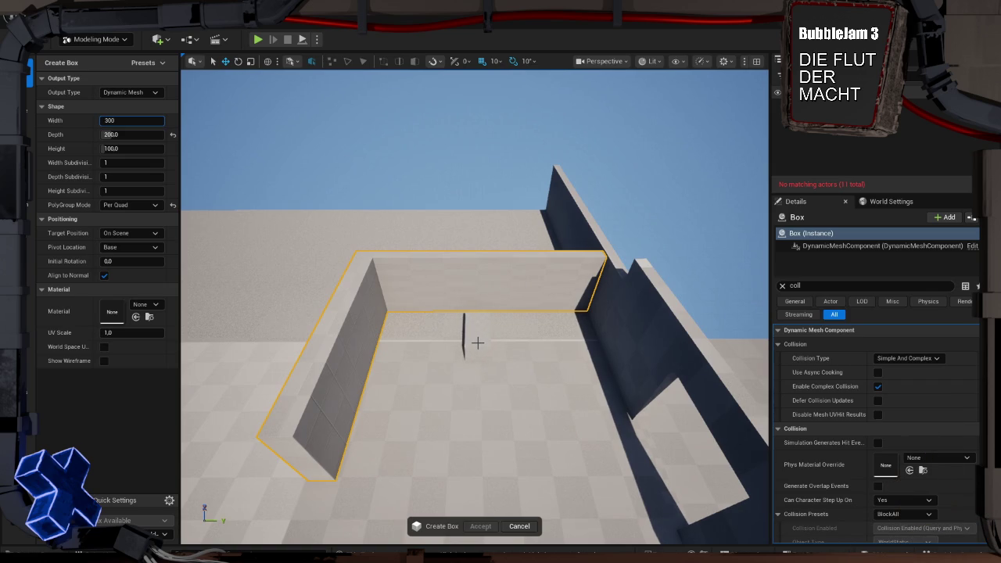
- Place the box on the floor, rotate it 90 degrees and accept it as Box2
{"action": "left_click", "coordinate": [478, 343]}
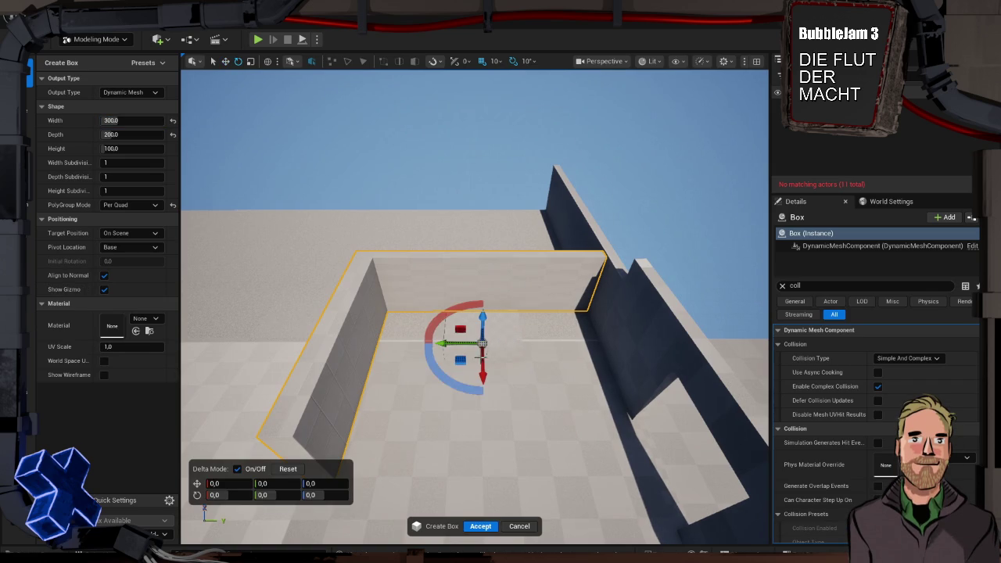
{"action": "mouse_move", "coordinate": [462, 388]}
{"action": "left_mouse_down"}
{"action": "mouse_move", "coordinate": [427, 368]}
{"action": "mouse_move", "coordinate": [403, 330]}
{"action": "left_mouse_up"}
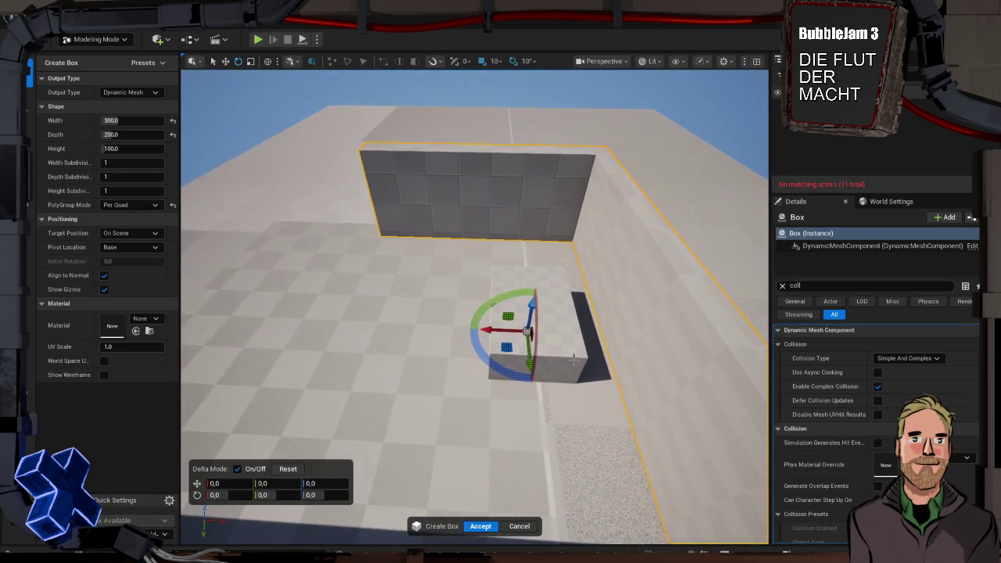
{"action": "left_click", "coordinate": [483, 526]}
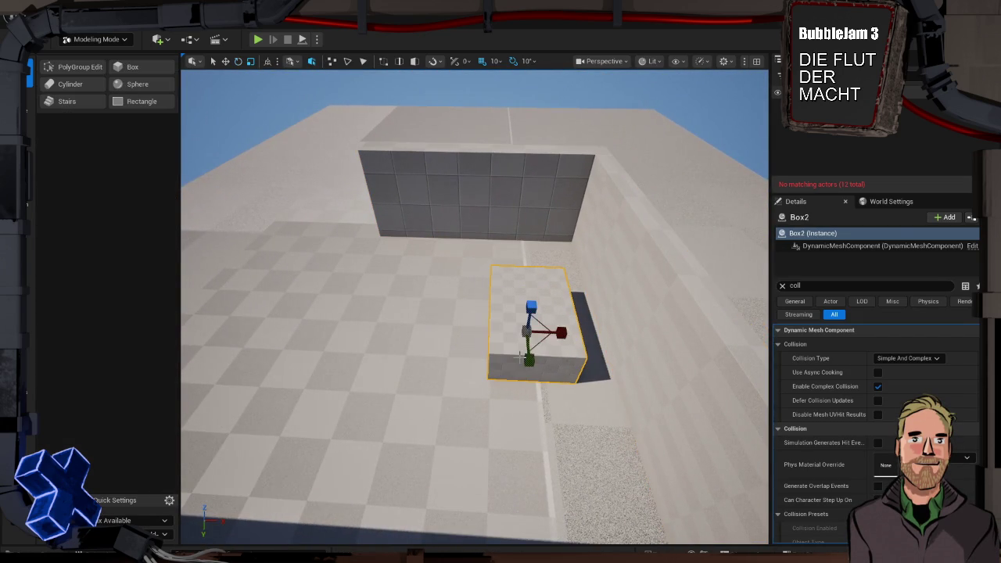
- Drag Box2 along the X arrow in front of the checkered back wall and zoom in on it
{"action": "mouse_move", "coordinate": [565, 332]}
{"action": "left_mouse_down"}
{"action": "mouse_move", "coordinate": [603, 336]}
{"action": "mouse_move", "coordinate": [574, 402]}
{"action": "mouse_move", "coordinate": [564, 313]}
{"action": "mouse_move", "coordinate": [547, 307]}
{"action": "mouse_move", "coordinate": [557, 307]}
{"action": "mouse_move", "coordinate": [527, 314]}
{"action": "mouse_move", "coordinate": [486, 377]}
{"action": "left_mouse_up"}
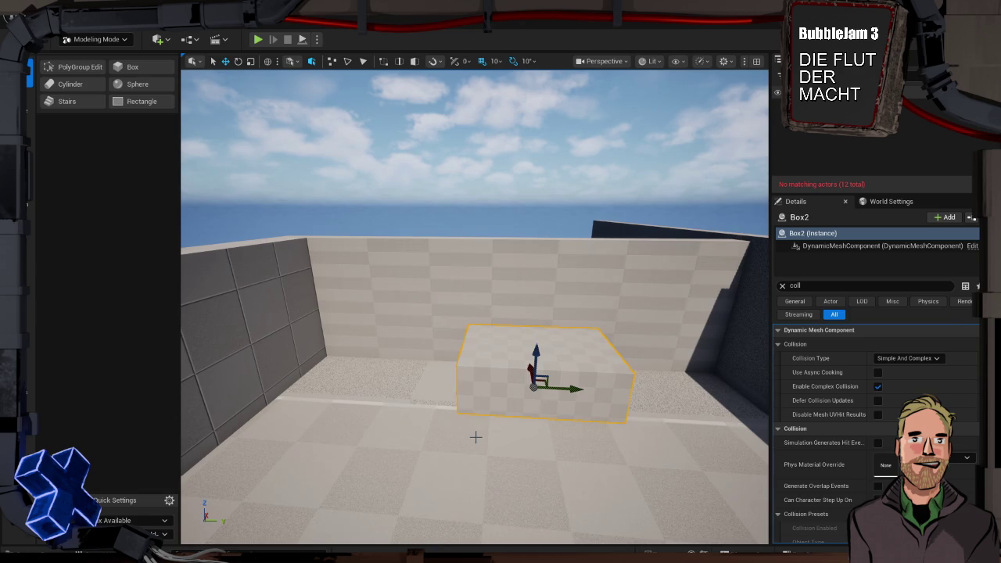
{"action": "mouse_move", "coordinate": [578, 436]}
{"action": "left_mouse_down"}
{"action": "mouse_move", "coordinate": [595, 422]}
{"action": "mouse_move", "coordinate": [602, 376]}
{"action": "mouse_move", "coordinate": [595, 336]}
{"action": "left_mouse_up"}
{"action": "scroll", "coordinate": [475, 313], "scroll_direction": "down", "scroll_amount": 5}
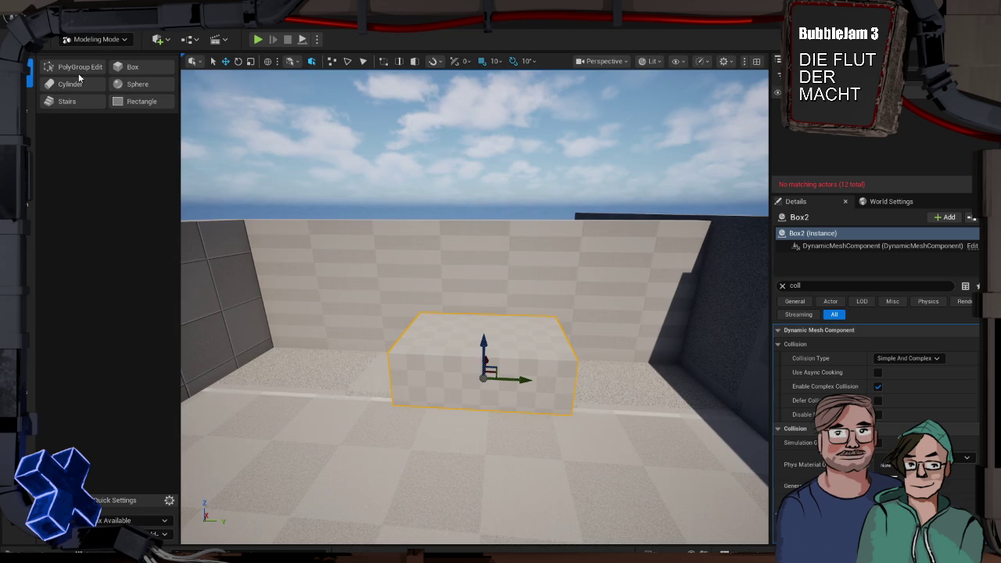
{"action": "left_click", "coordinate": [80, 67]}
- Stretch Box2's end faces +280 and -370 along Y into a long ledge and accept
{"action": "left_click", "coordinate": [434, 374]}
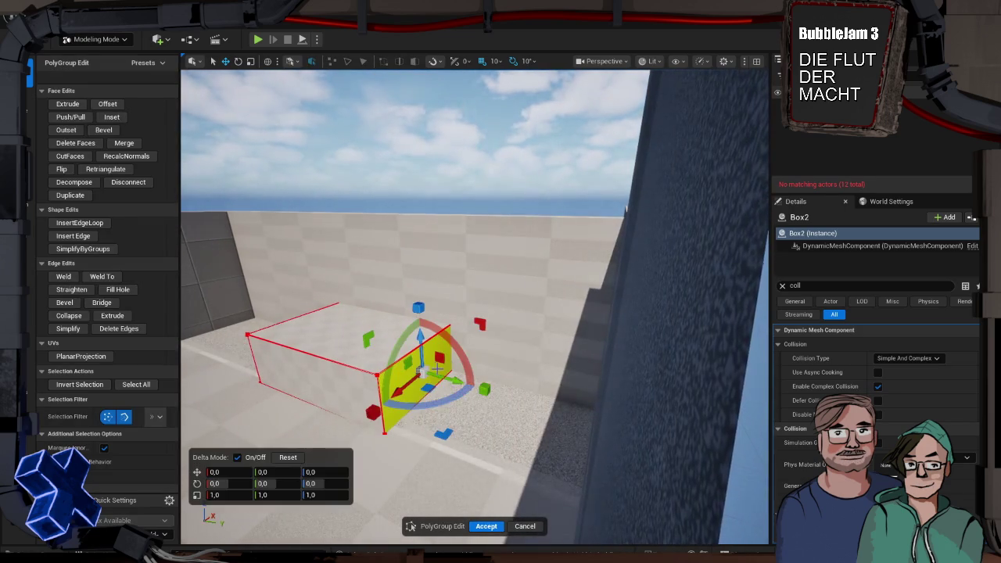
{"action": "left_click_drag", "start_coordinate": [457, 382], "coordinate": [664, 449]}
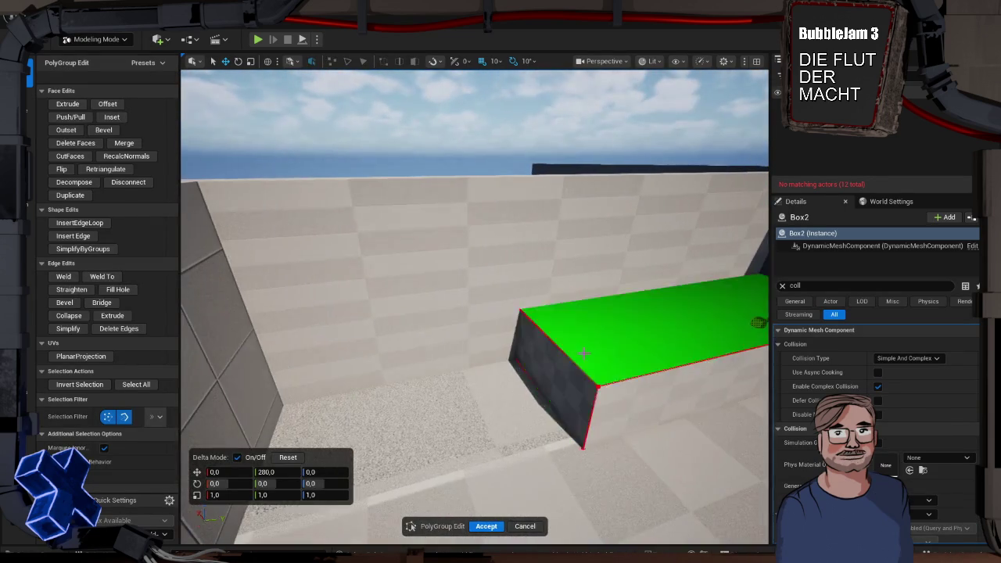
{"action": "left_click", "coordinate": [548, 366]}
{"action": "left_click_drag", "start_coordinate": [507, 376], "coordinate": [176, 416]}
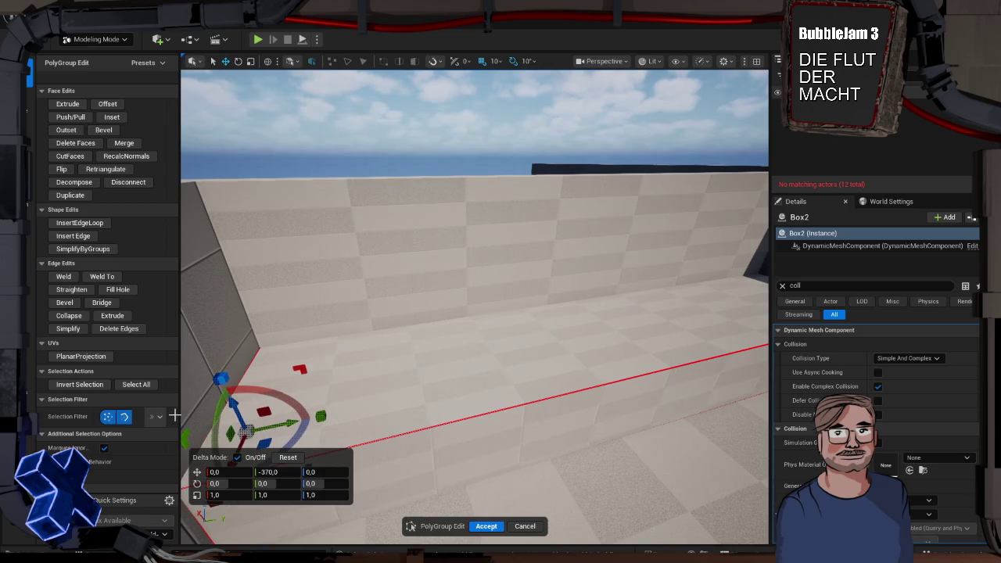
{"action": "left_click", "coordinate": [487, 527]}
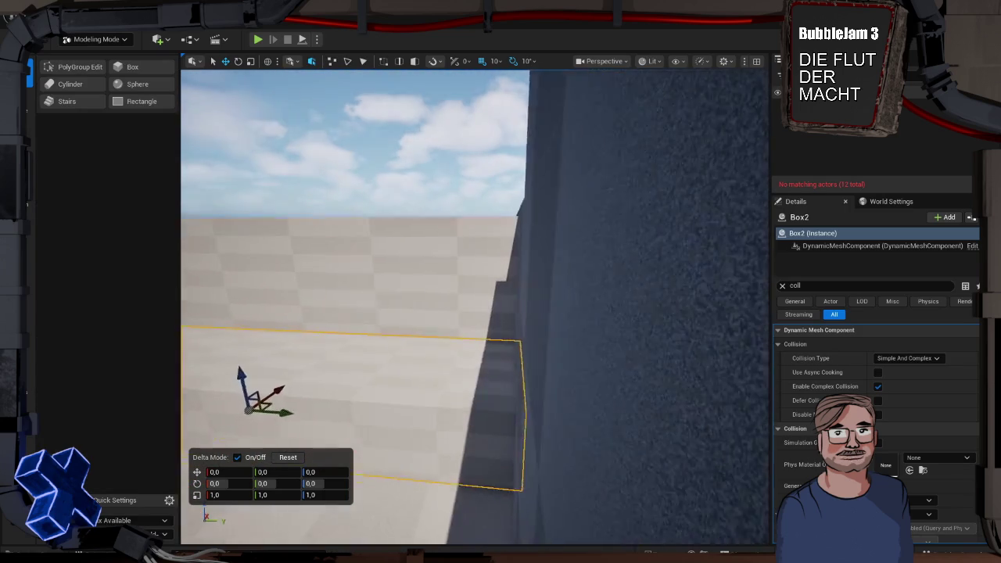
- Move the view back toward the wall and start a play test
{"action": "left_click_drag", "start_coordinate": [522, 463], "coordinate": [522, 462]}
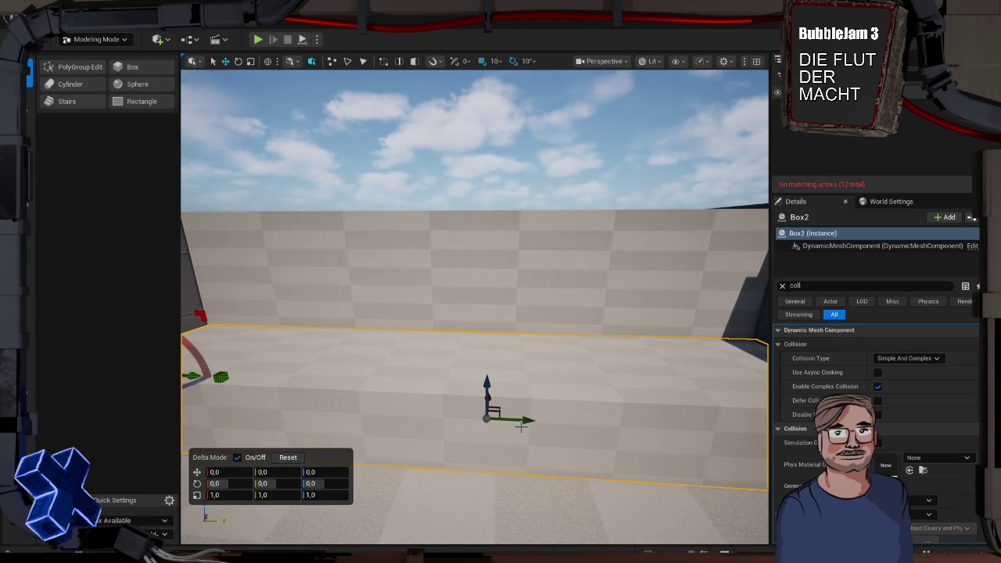
{"action": "left_click_drag", "start_coordinate": [561, 431], "coordinate": [562, 430]}
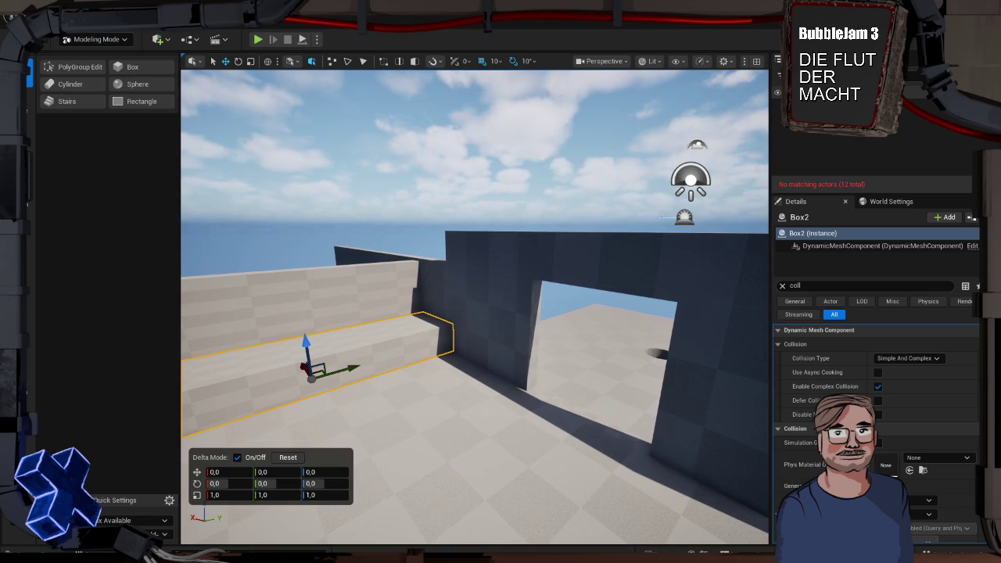
{"action": "left_click_drag", "start_coordinate": [562, 431], "coordinate": [561, 431]}
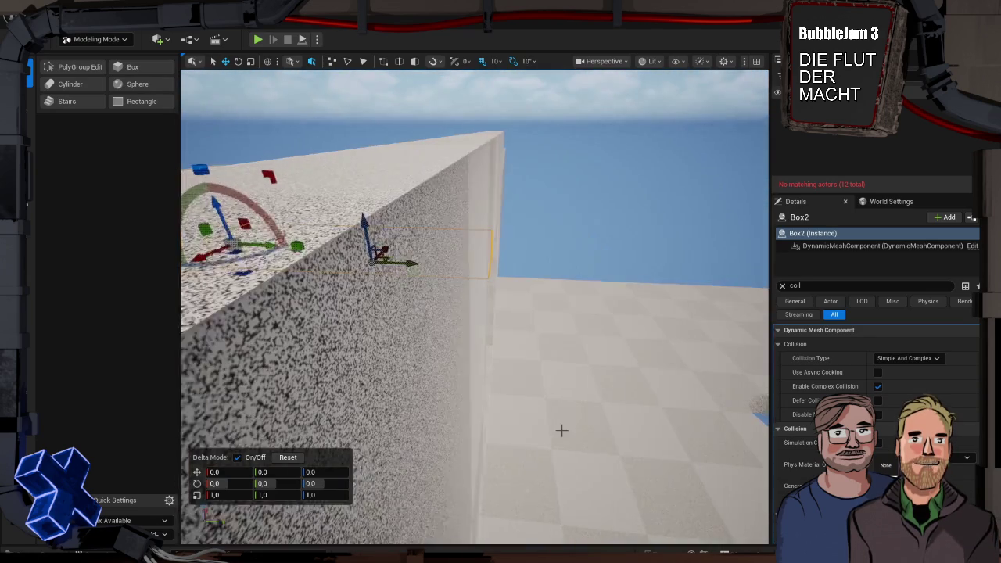
{"action": "key", "text": "alt+p"}
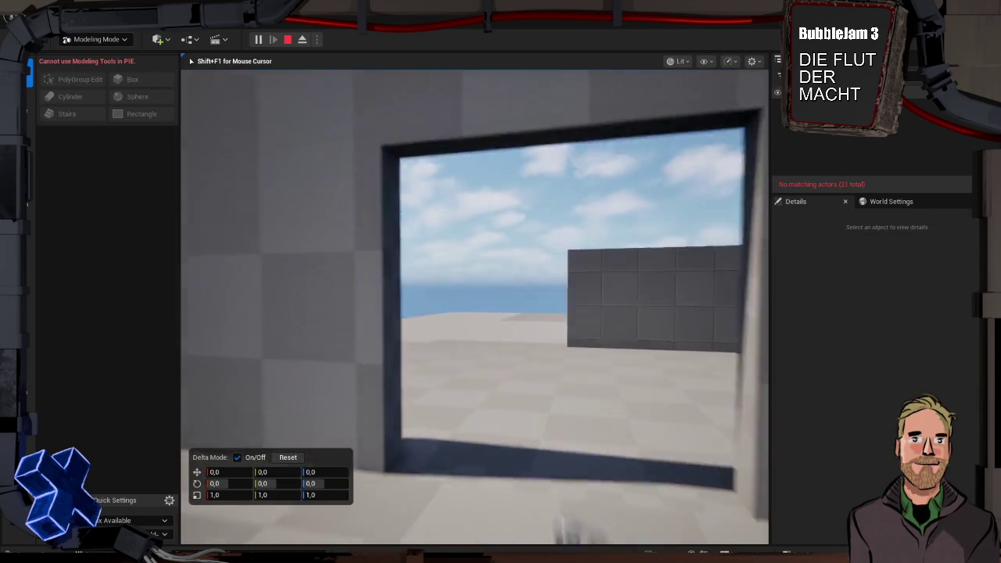
- Walk around the room to the checkered wall, end the play test and return to Selection Mode
{"action": "key", "text": "w"}
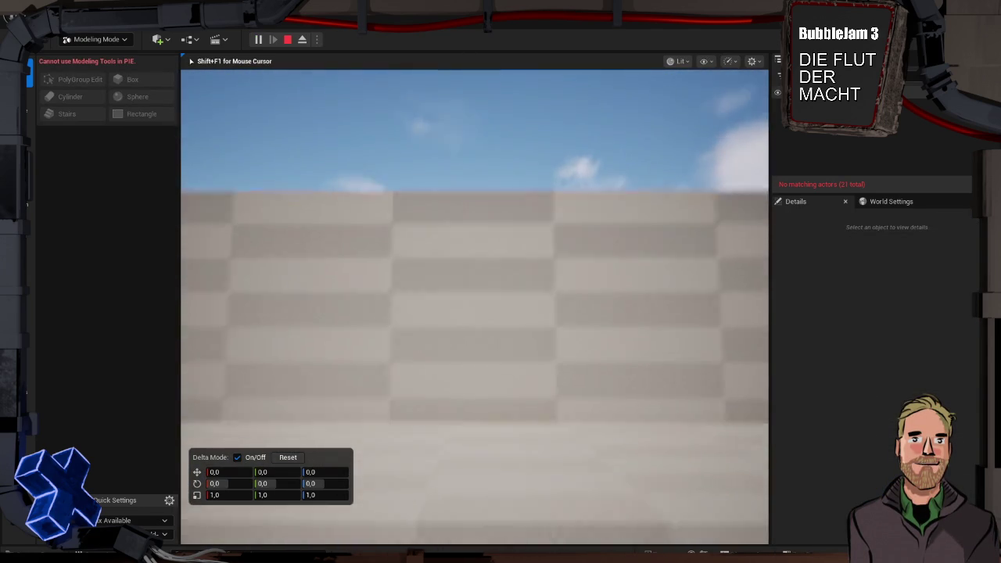
{"action": "key", "text": "s"}
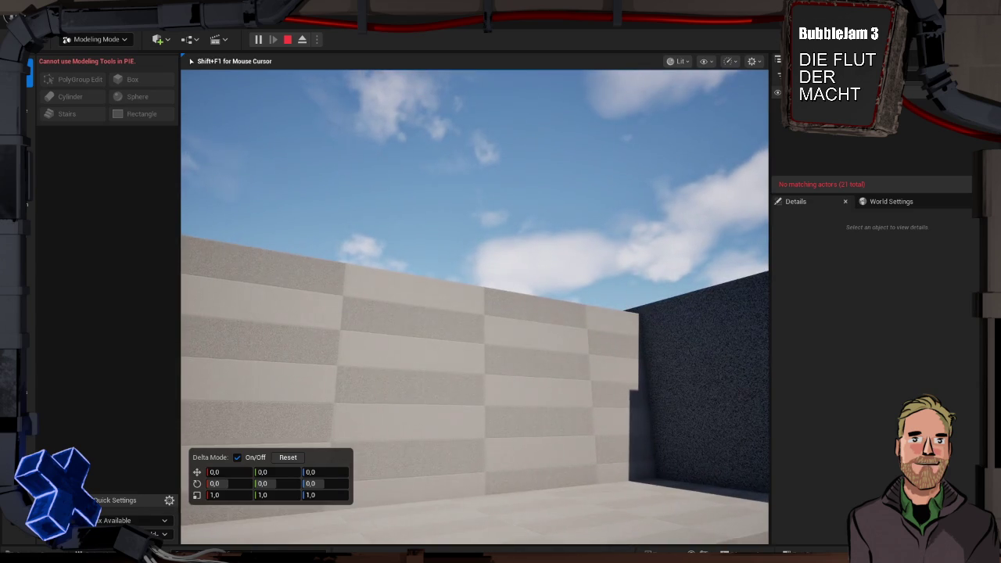
{"action": "key", "text": "d"}
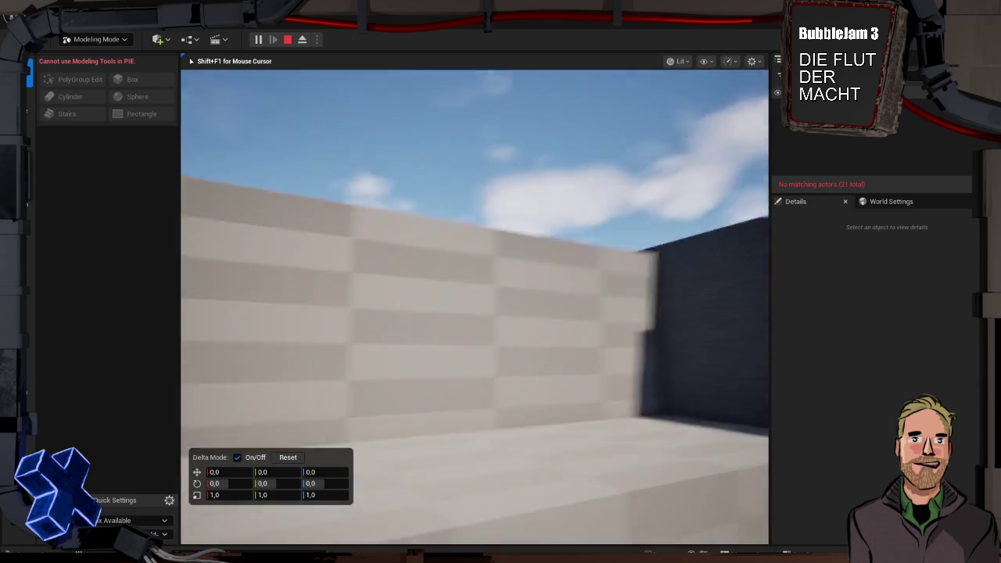
{"action": "key", "text": "d"}
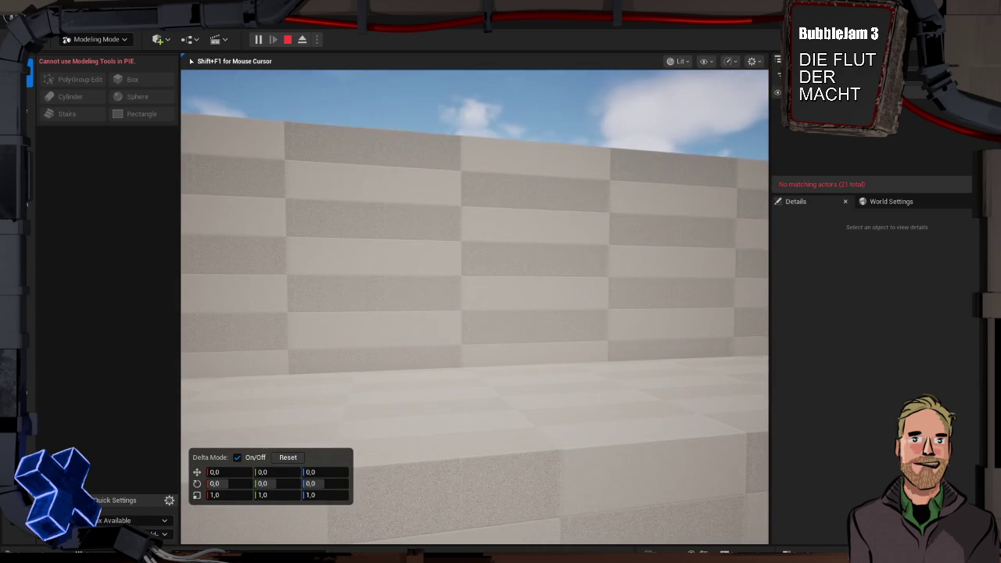
{"action": "key", "text": "w"}
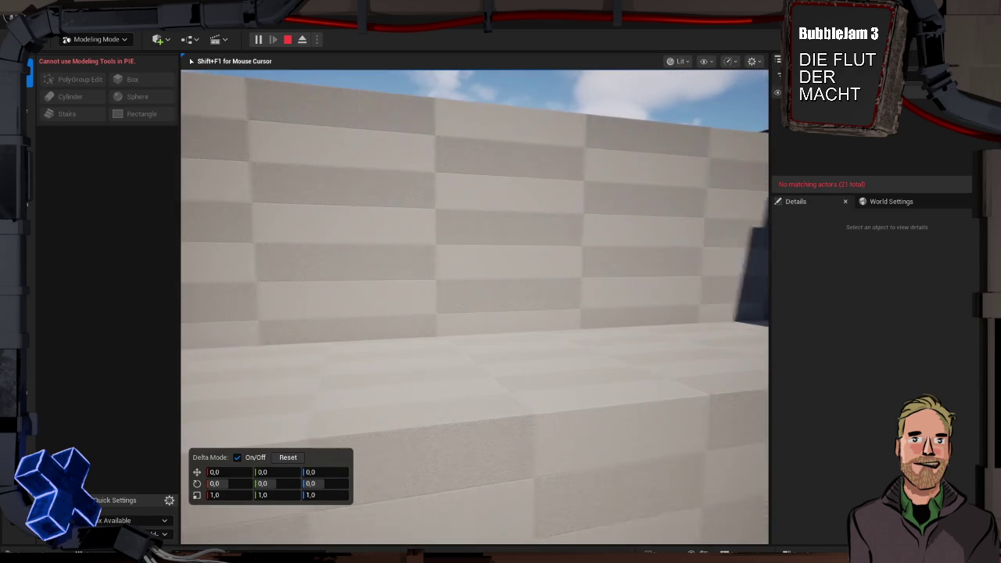
{"action": "mouse_move", "coordinate": [500, 281]}
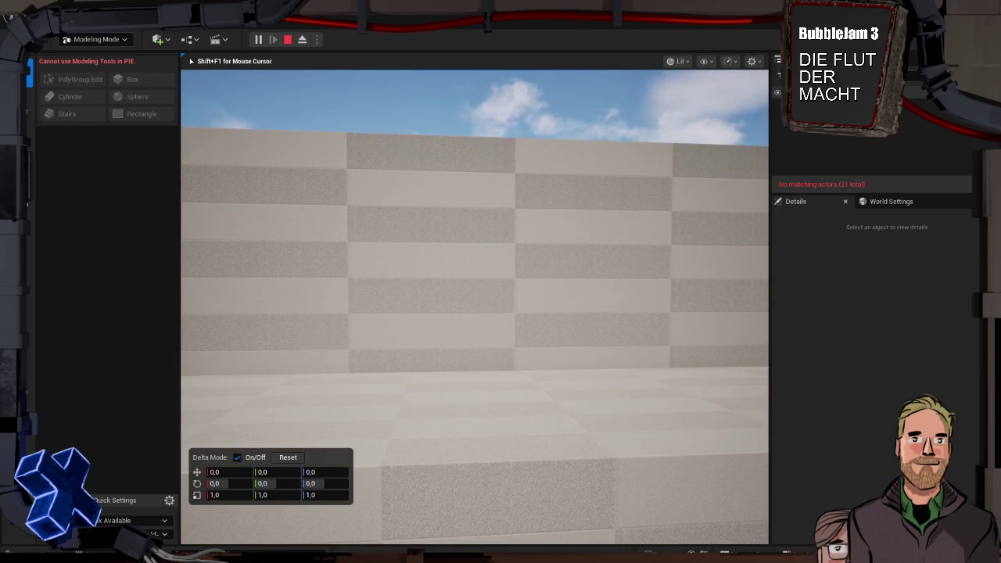
{"action": "key", "text": "Escape"}
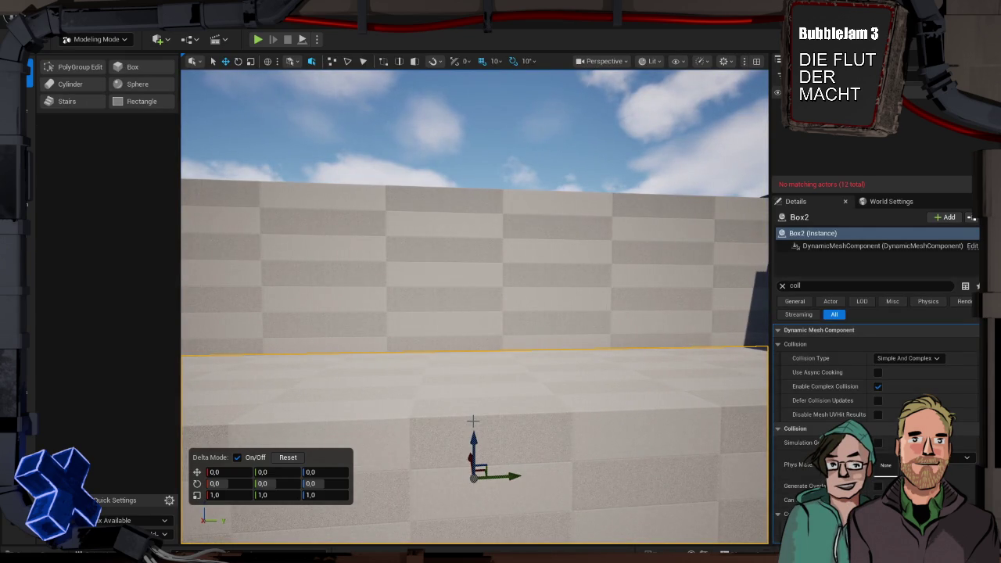
{"action": "key", "text": "shift+1"}
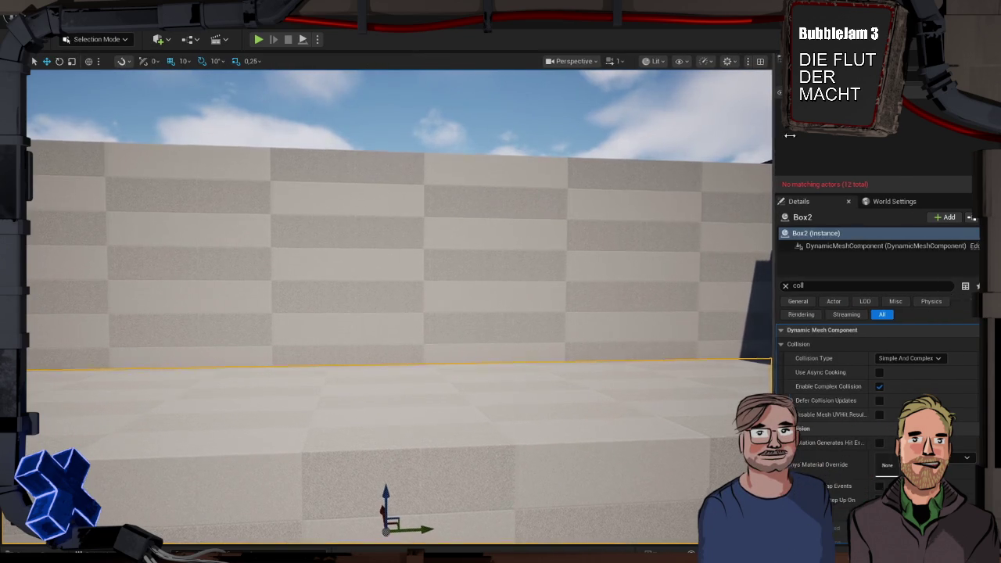
- Start a play test in a New Editor Window (PIE) and give the preview input focus
{"action": "left_click_drag", "start_coordinate": [770, 134], "coordinate": [803, 133]}
{"action": "left_click", "coordinate": [319, 40]}
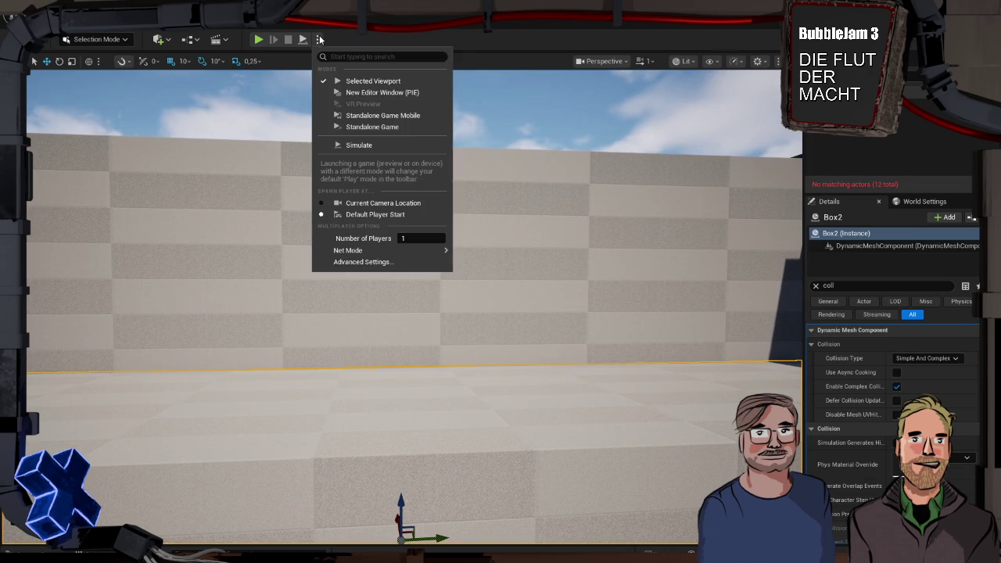
{"action": "left_click", "coordinate": [360, 90]}
{"action": "left_click", "coordinate": [554, 197]}
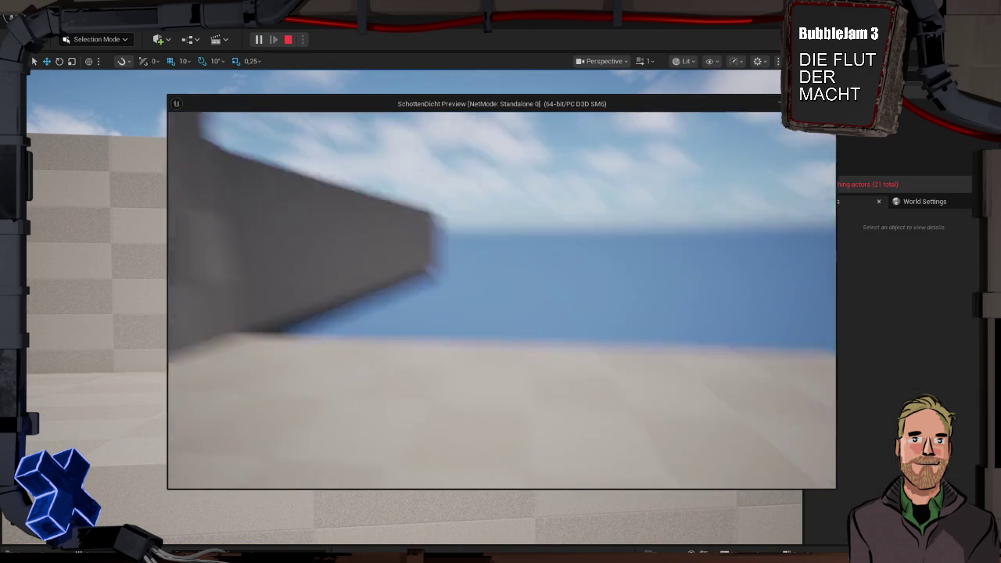
- Walk through the doorway and along the checkered wall, then stop the play test
{"action": "key", "text": "w"}
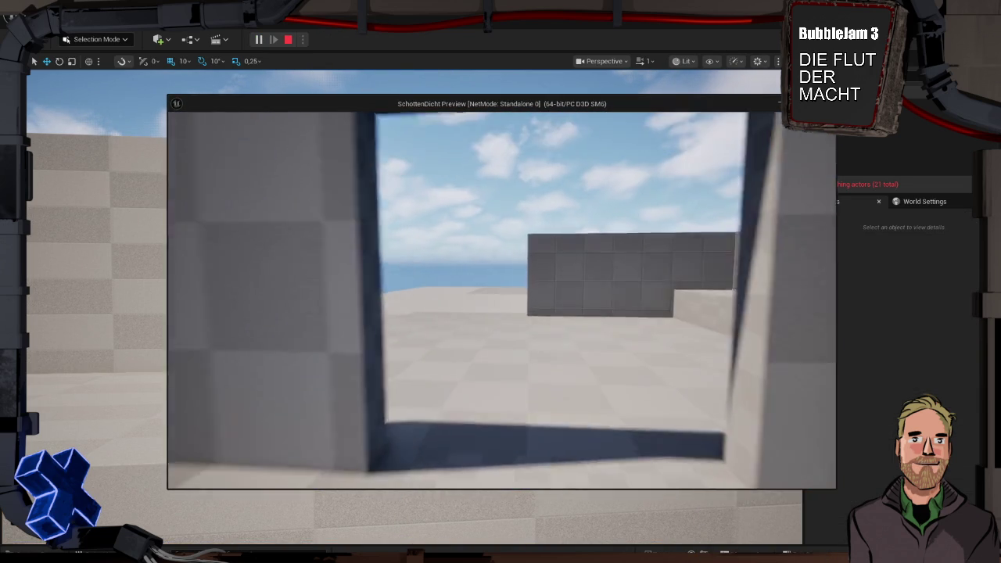
{"action": "key", "text": "w"}
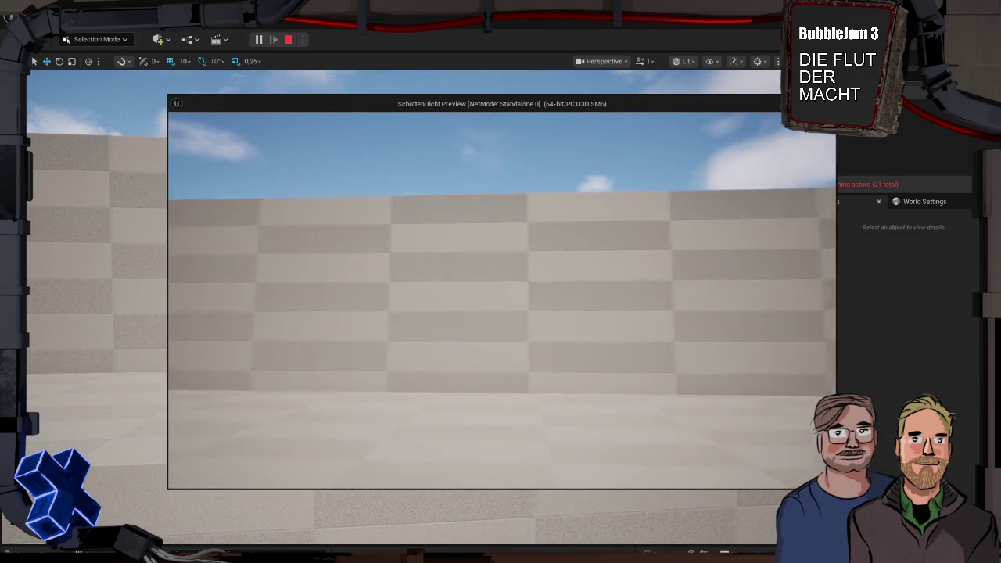
{"action": "key", "text": "w"}
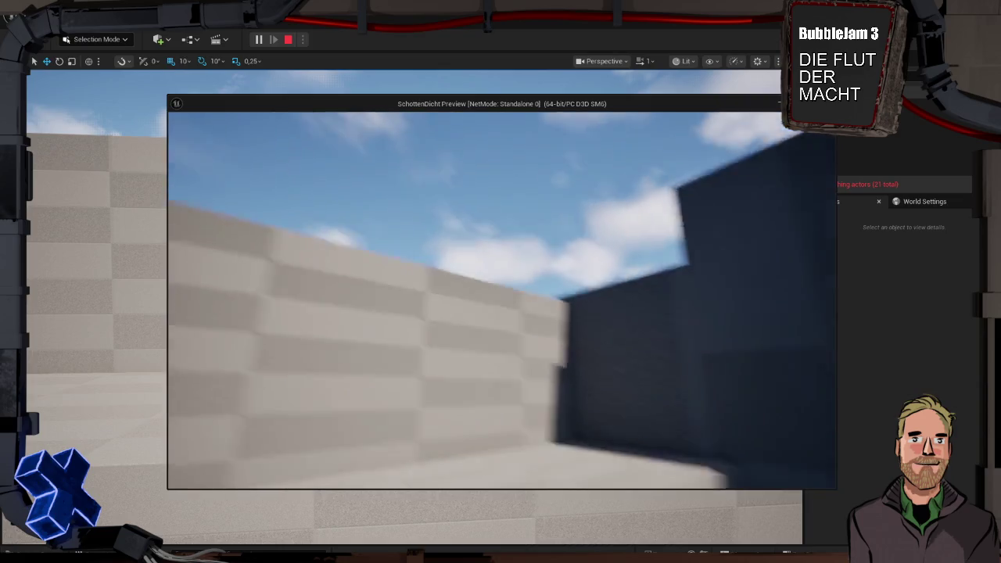
{"action": "key", "text": "w"}
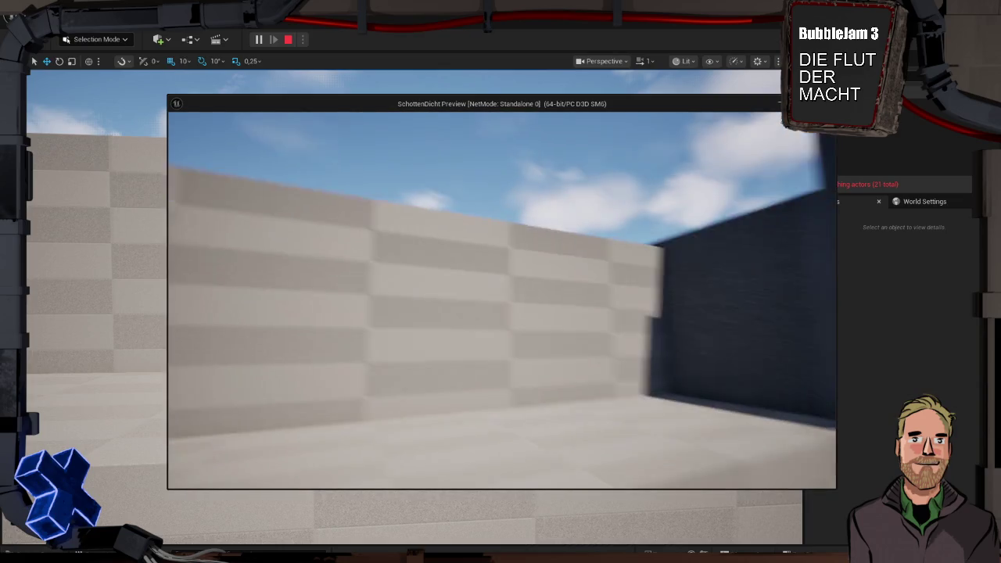
{"action": "key", "text": "w"}
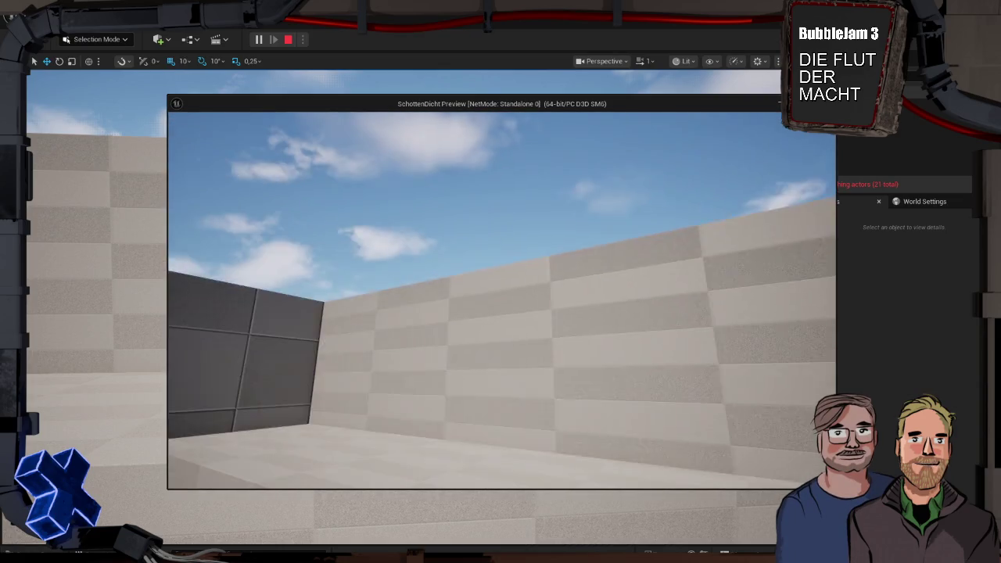
{"action": "key", "text": "w"}
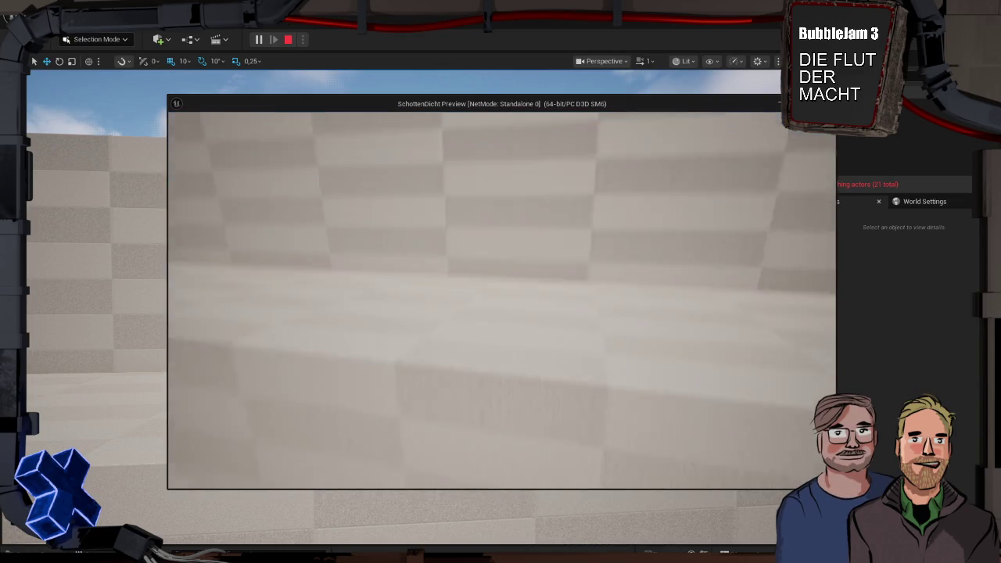
{"action": "key", "text": "s"}
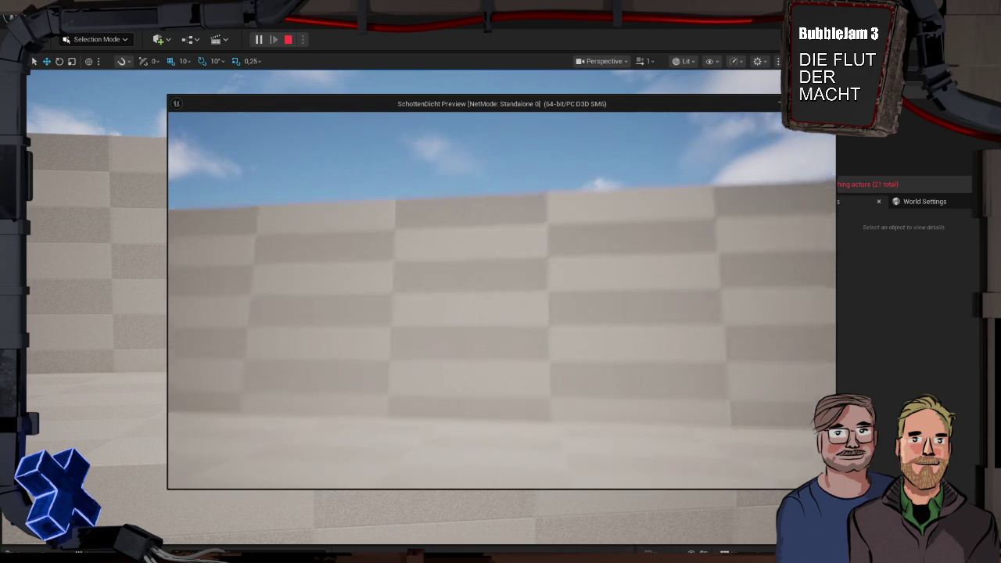
{"action": "key", "text": "a"}
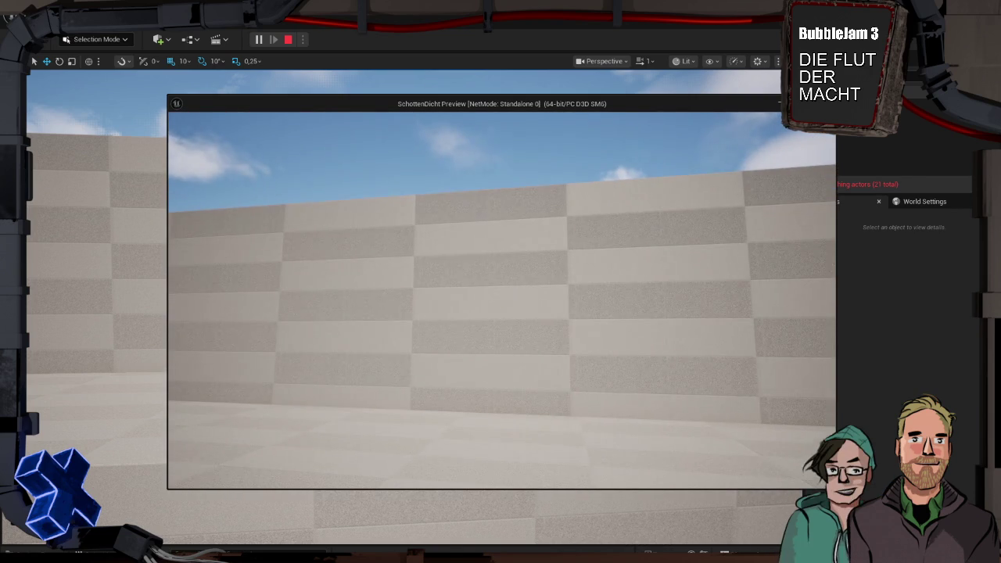
{"action": "key", "text": "Escape"}
{"action": "left_click_drag", "start_coordinate": [507, 308], "coordinate": [508, 391]}
{"action": "left_click_drag", "start_coordinate": [511, 306], "coordinate": [510, 306]}
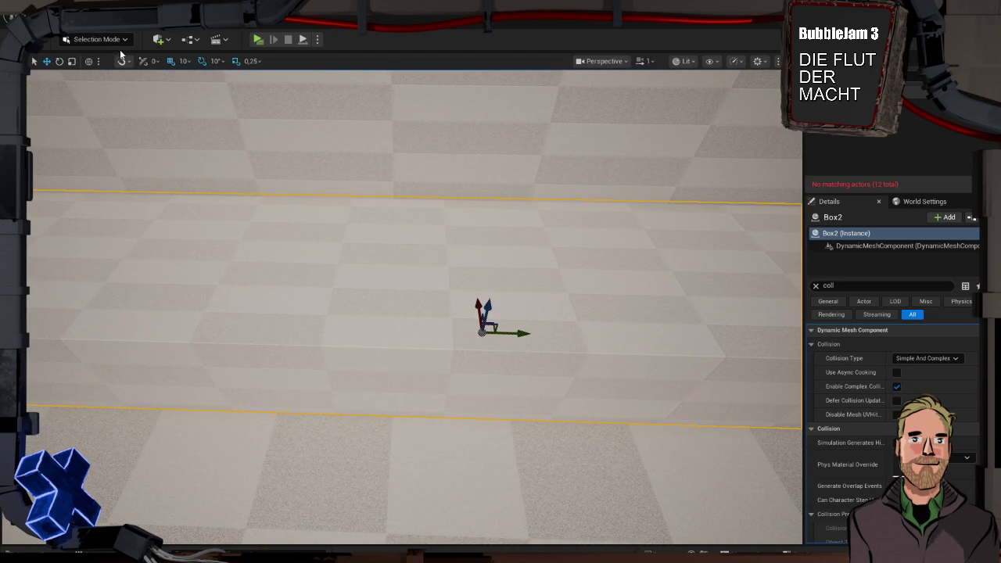
- Switch to Modeling Mode, place a new box on the floor and set its height to 25
{"action": "key", "text": "shift+5"}
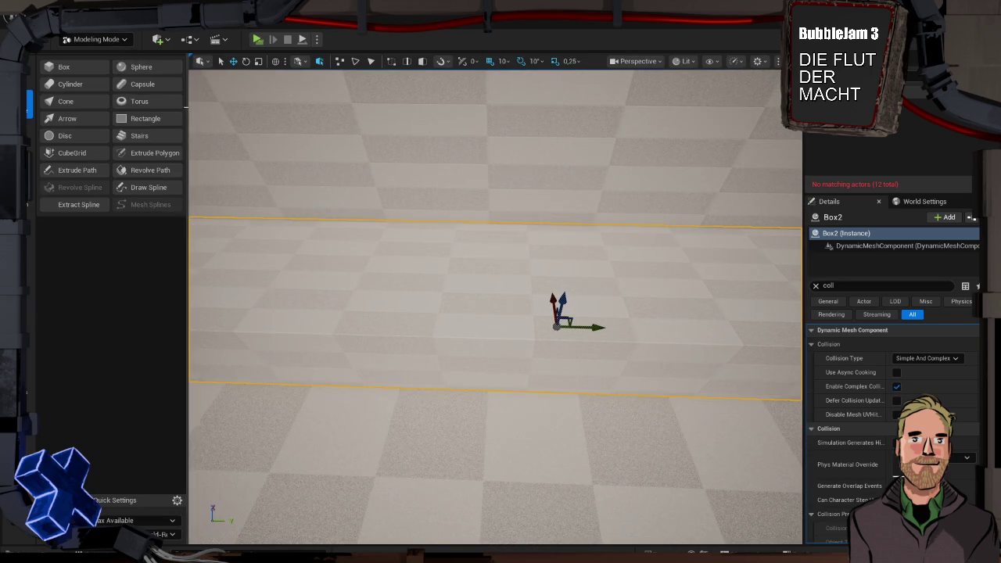
{"action": "left_click", "coordinate": [73, 67]}
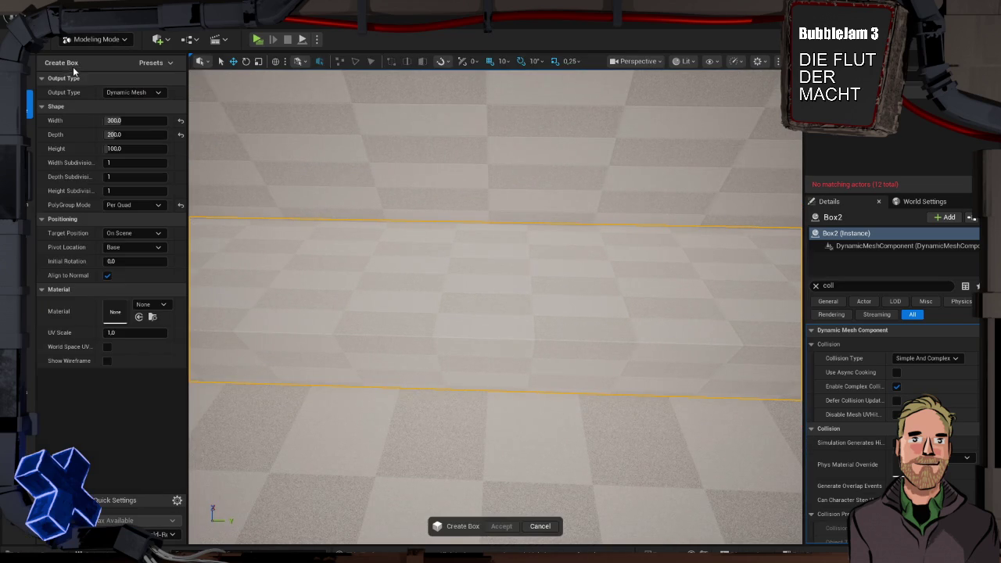
{"action": "left_click", "coordinate": [490, 265]}
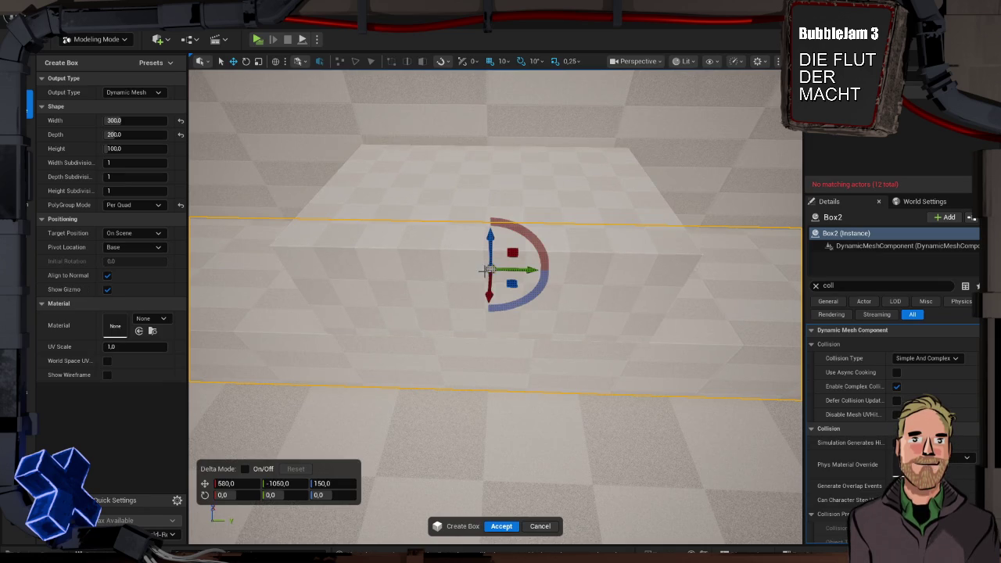
{"action": "left_click", "coordinate": [138, 146]}
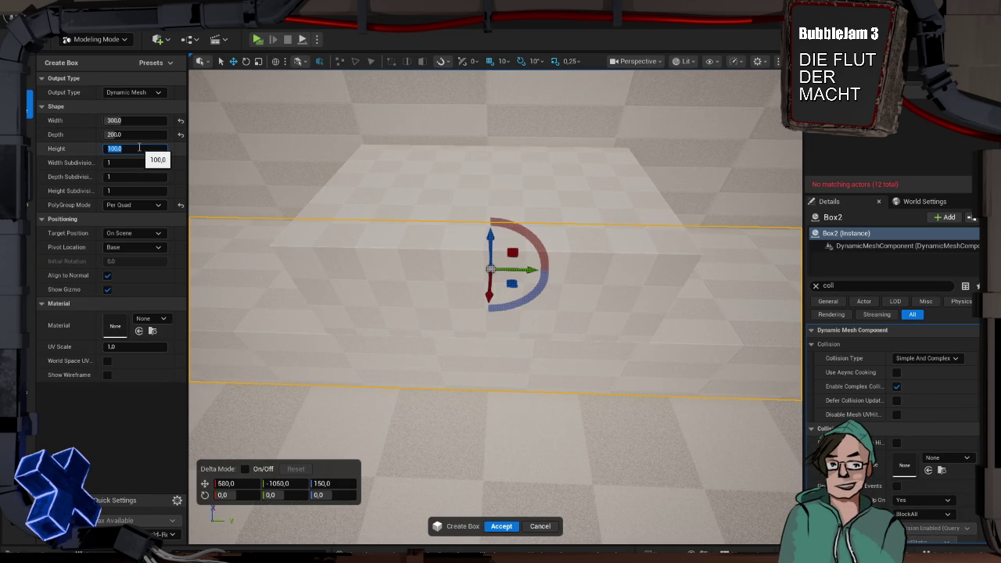
{"action": "type", "text": "30"}
{"action": "key", "text": "Return"}
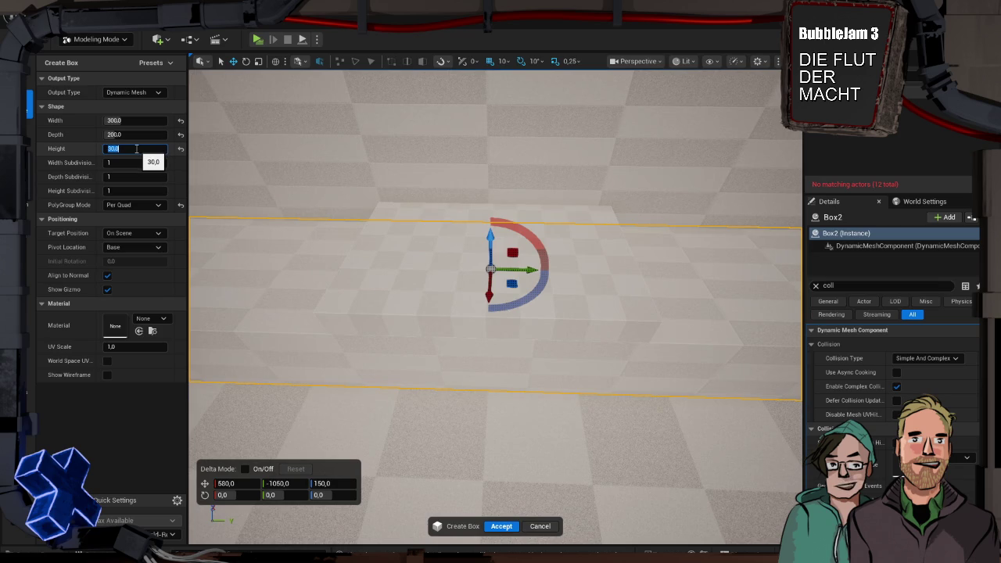
{"action": "type", "text": "40"}
{"action": "key", "text": "Return"}
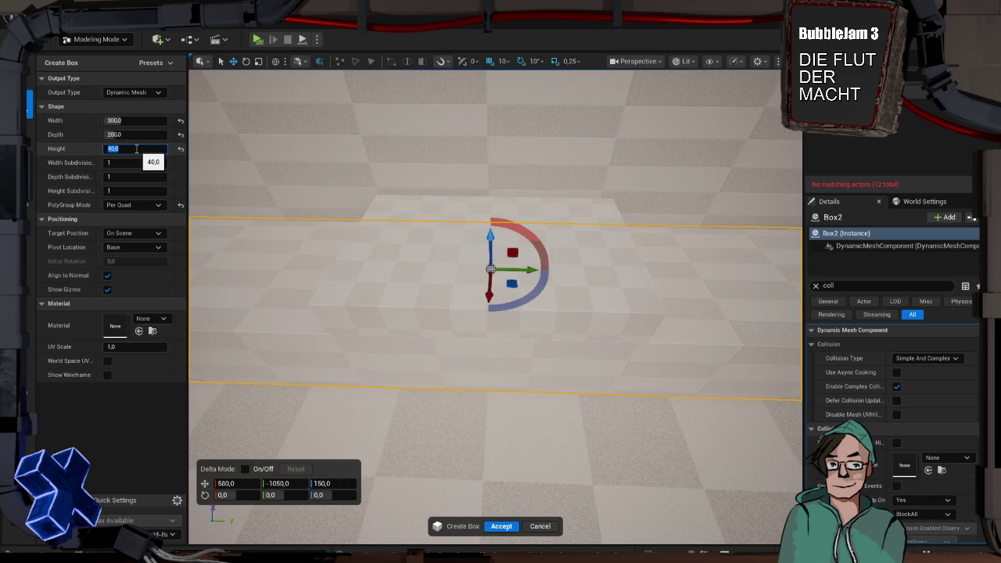
{"action": "type", "text": "25"}
{"action": "key", "text": "Return"}
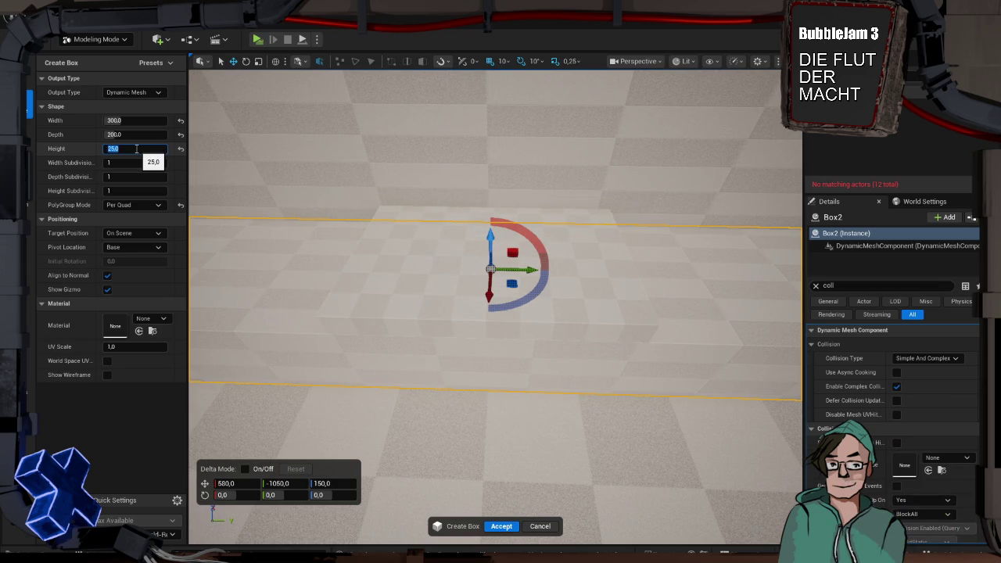
- Set the new box's depth to 100
{"action": "left_click", "coordinate": [133, 135]}
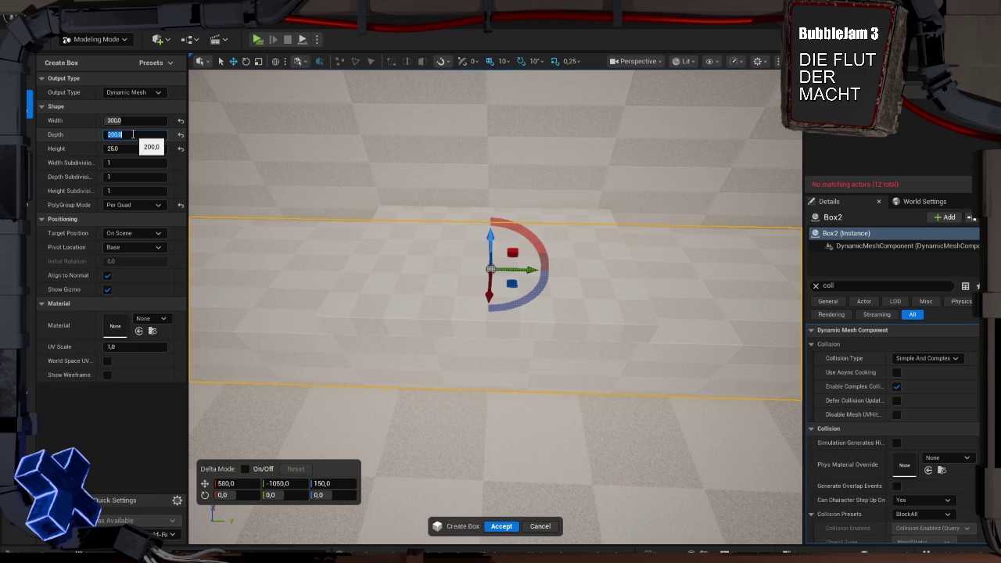
{"action": "type", "text": "20"}
{"action": "key", "text": "Return"}
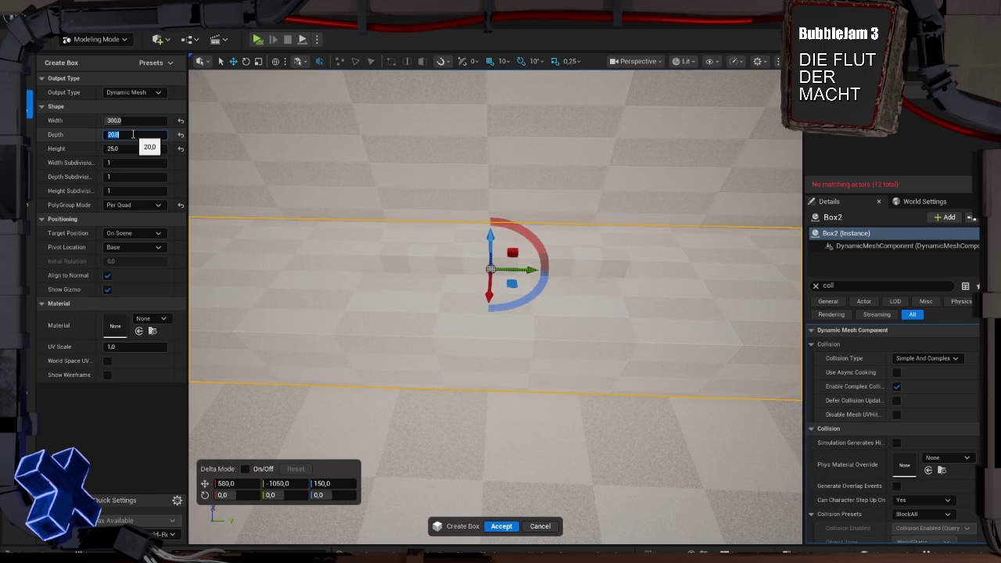
{"action": "type", "text": "100"}
{"action": "key", "text": "Return"}
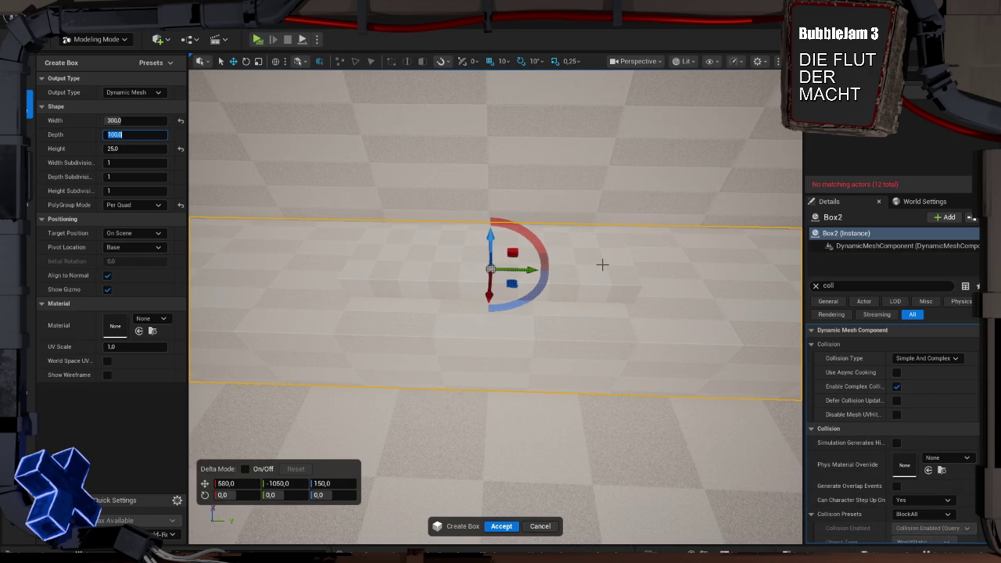
{"action": "mouse_move", "coordinate": [577, 257]}
{"action": "left_mouse_down"}
{"action": "mouse_move", "coordinate": [547, 266]}
{"action": "mouse_move", "coordinate": [512, 248]}
{"action": "left_mouse_up"}
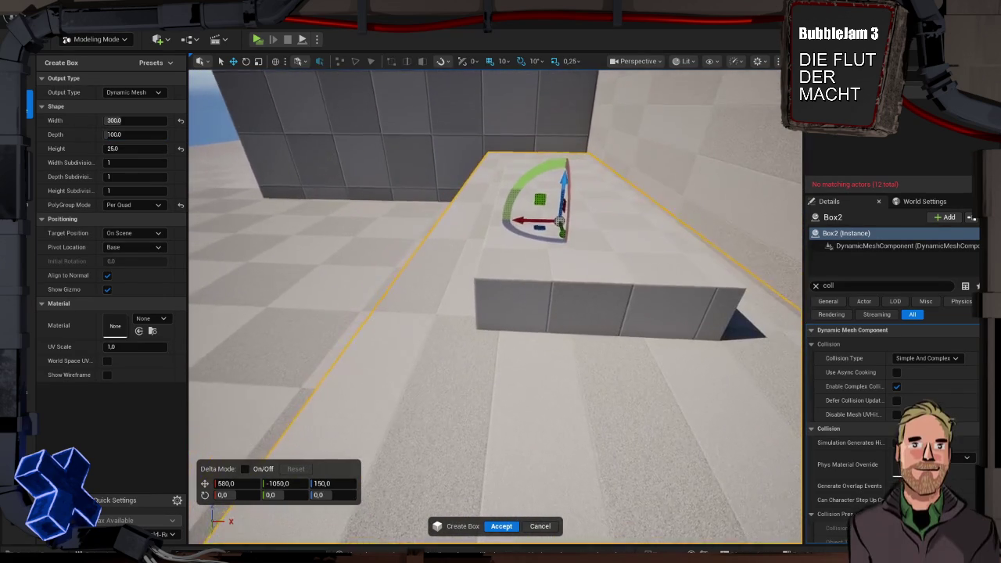
- Tilt the slab 30° into a ramp and accept it as Box3
{"action": "mouse_move", "coordinate": [539, 165]}
{"action": "left_mouse_down"}
{"action": "mouse_move", "coordinate": [506, 187]}
{"action": "mouse_move", "coordinate": [509, 215]}
{"action": "mouse_move", "coordinate": [461, 224]}
{"action": "mouse_move", "coordinate": [470, 224]}
{"action": "left_mouse_up"}
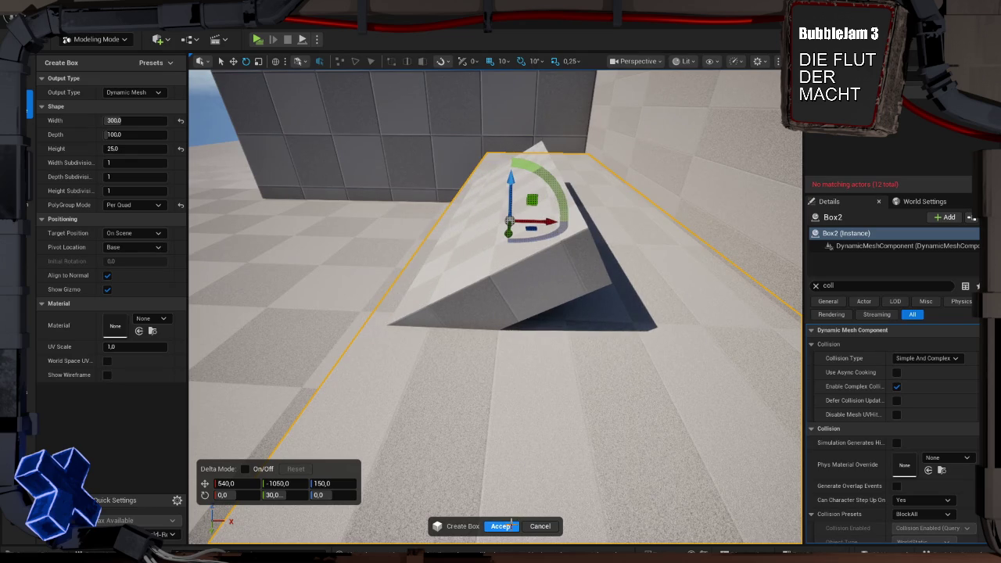
{"action": "left_click", "coordinate": [504, 526]}
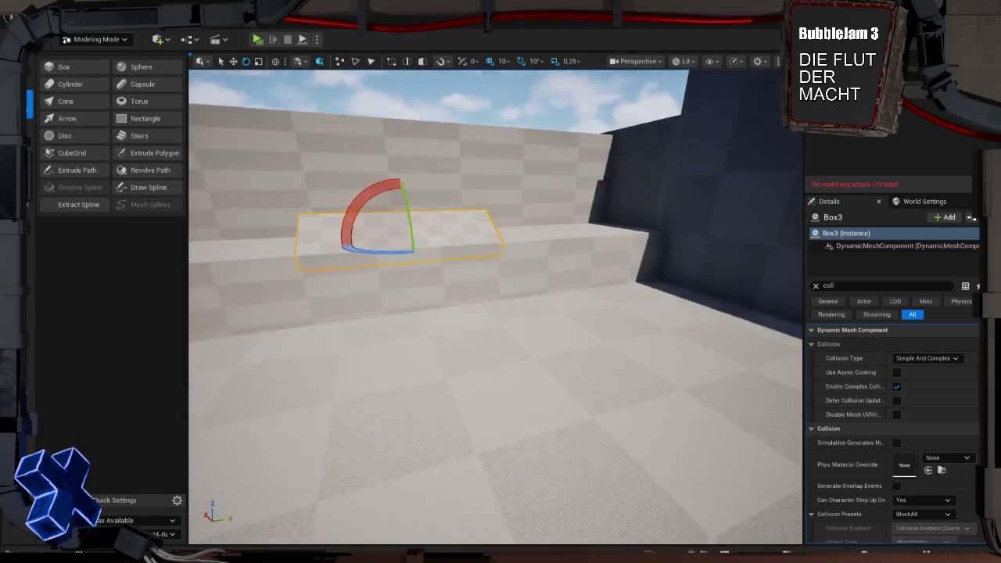
{"action": "scroll", "coordinate": [495, 307], "scroll_direction": "up", "scroll_amount": 5}
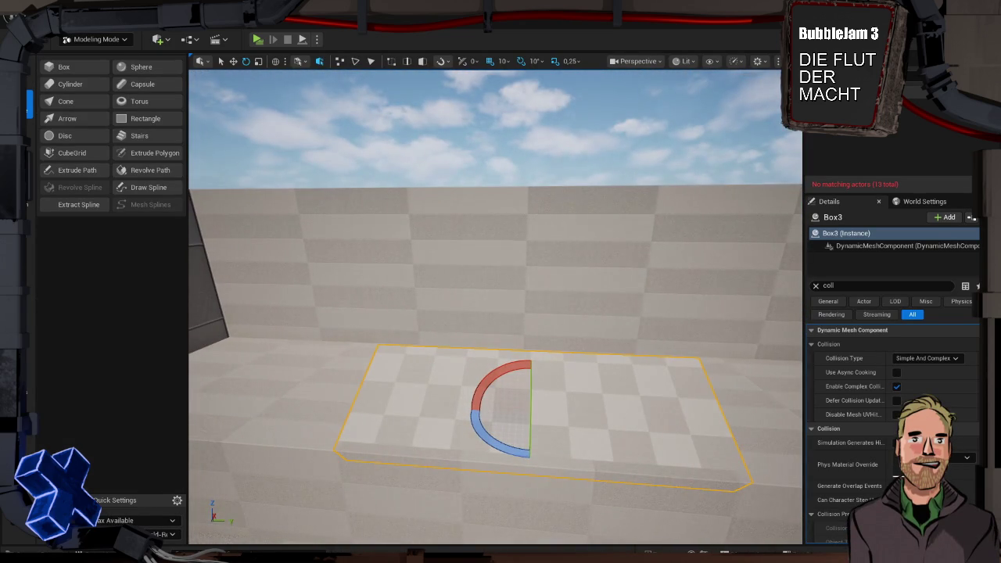
- Place another box on the floor with Depth 200 and Width 250
{"action": "left_click", "coordinate": [62, 68]}
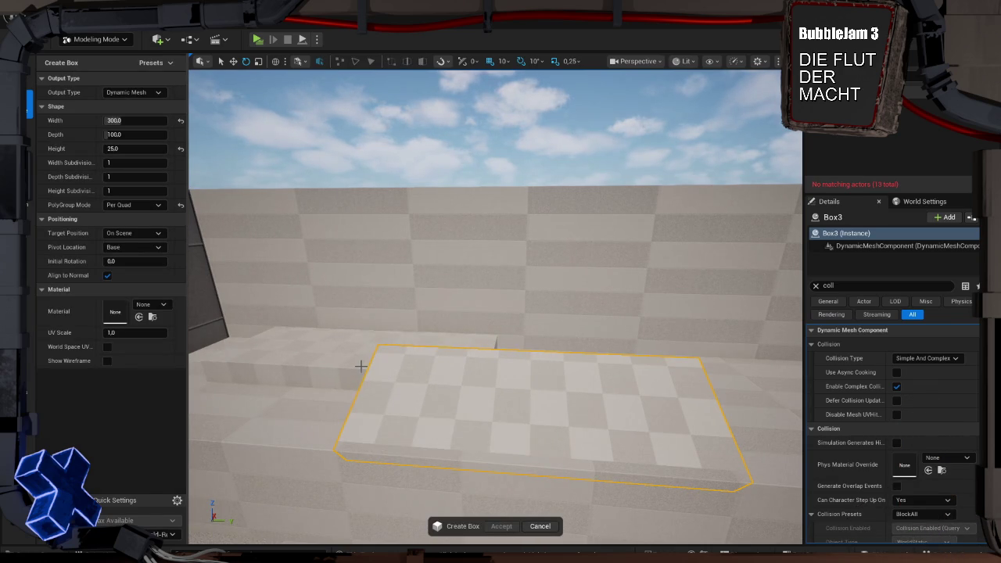
{"action": "left_click", "coordinate": [361, 366]}
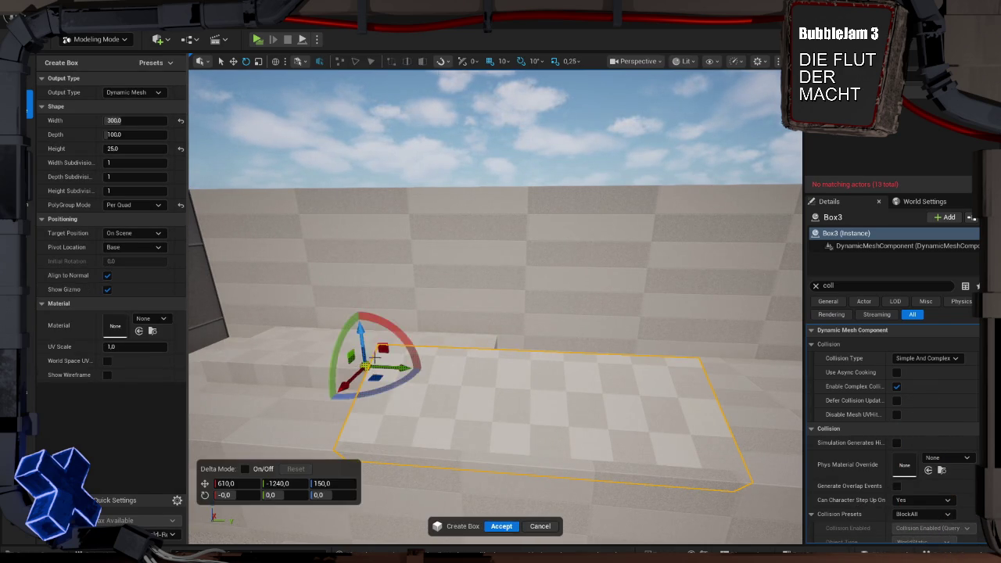
{"action": "left_click_drag", "start_coordinate": [470, 352], "coordinate": [477, 325]}
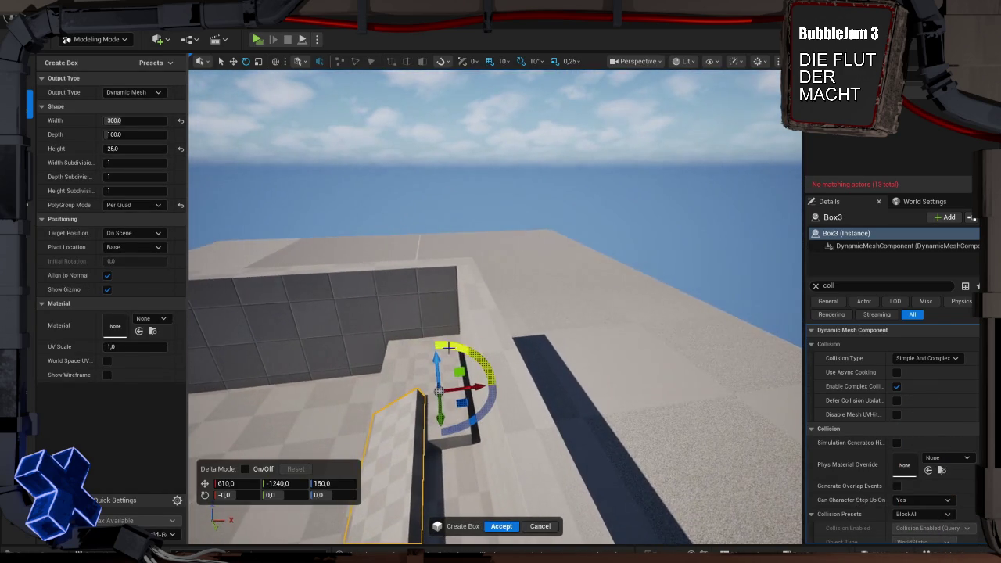
{"action": "left_click", "coordinate": [137, 136]}
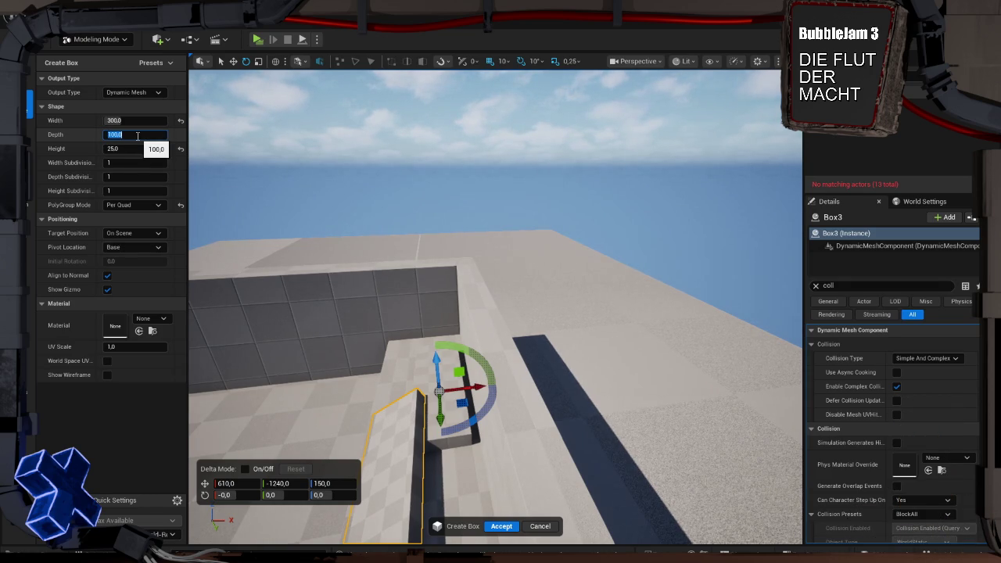
{"action": "type", "text": "200"}
{"action": "key", "text": "Return"}
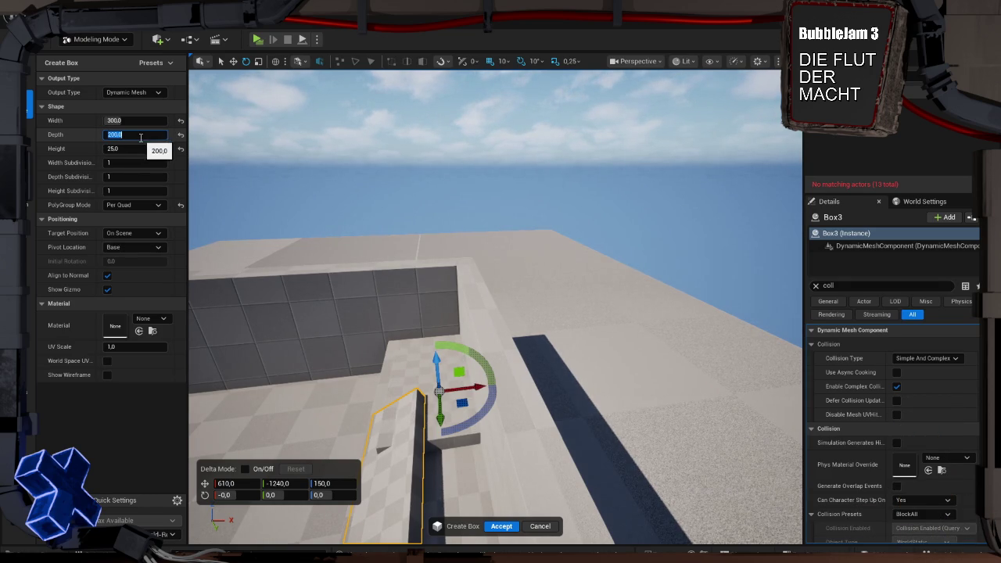
{"action": "left_click", "coordinate": [143, 122]}
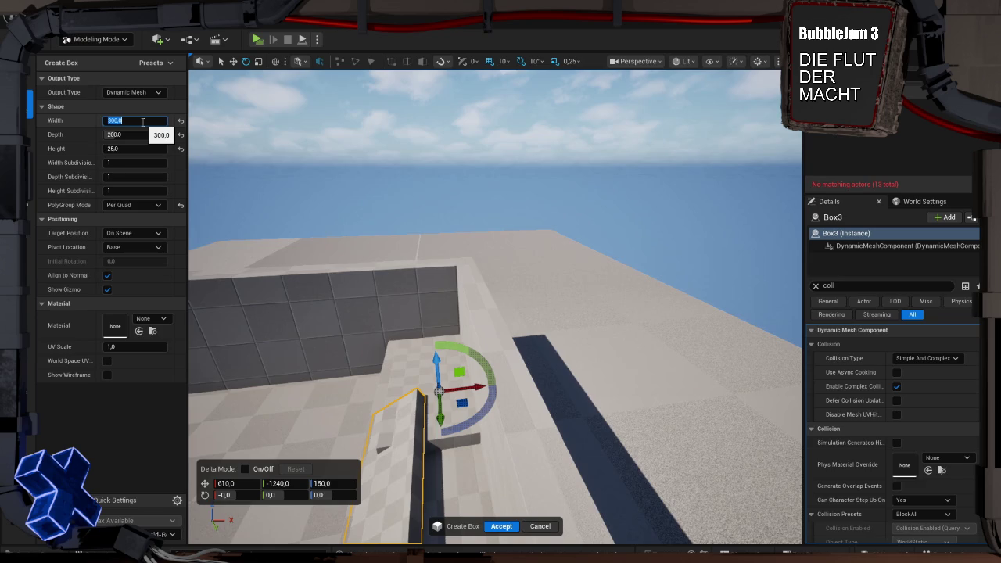
{"action": "type", "text": "250"}
{"action": "key", "text": "Return"}
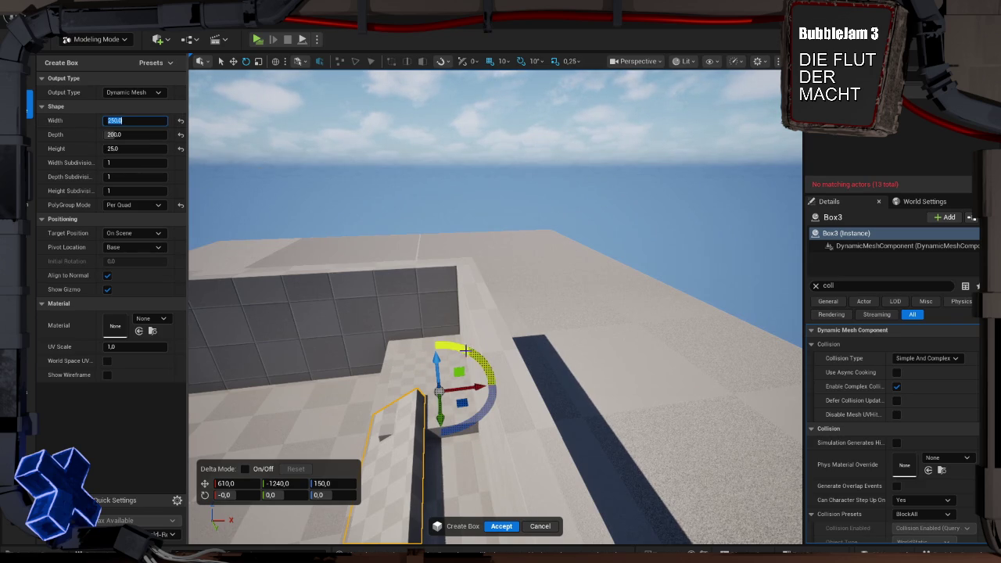
- Tilt the box 80° and -30°, widen it to 329.92, and start a play test
{"action": "left_click_drag", "start_coordinate": [467, 352], "coordinate": [352, 343]}
{"action": "mouse_move", "coordinate": [479, 418]}
{"action": "left_mouse_down"}
{"action": "mouse_move", "coordinate": [506, 400]}
{"action": "mouse_move", "coordinate": [491, 405]}
{"action": "left_mouse_up"}
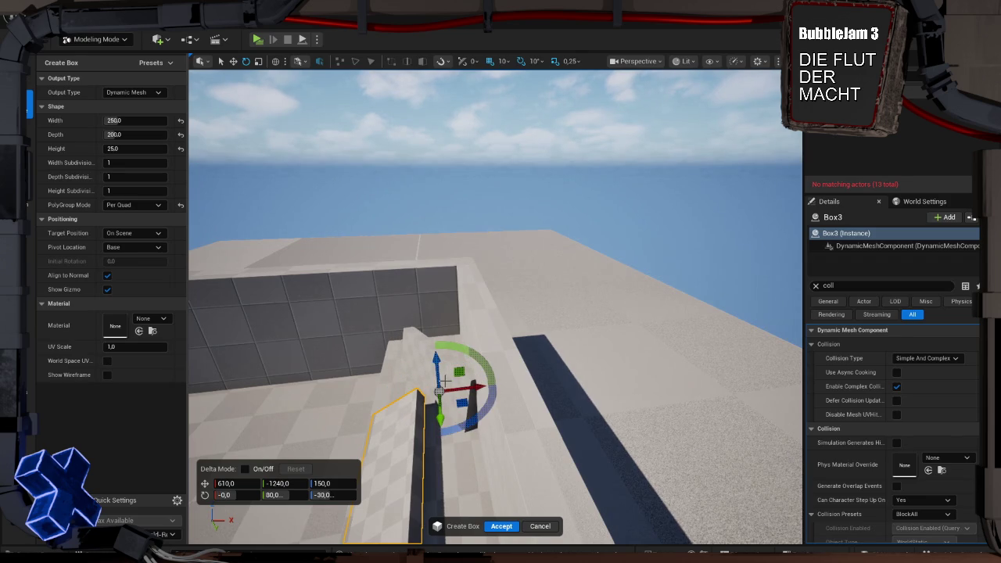
{"action": "left_click_drag", "start_coordinate": [400, 376], "coordinate": [395, 197]}
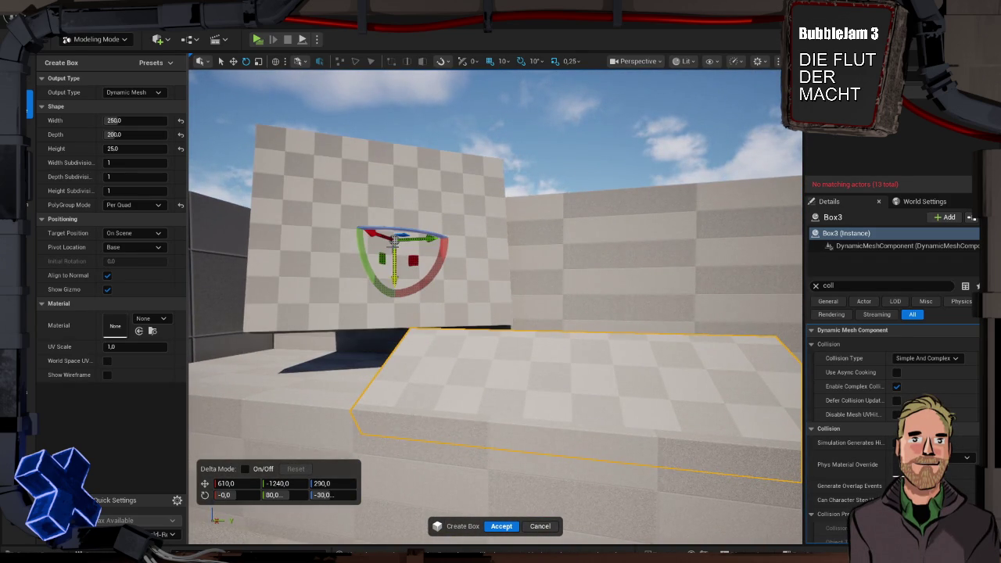
{"action": "mouse_move", "coordinate": [395, 240]}
{"action": "left_mouse_down"}
{"action": "mouse_move", "coordinate": [283, 269]}
{"action": "mouse_move", "coordinate": [537, 313]}
{"action": "mouse_move", "coordinate": [545, 250]}
{"action": "mouse_move", "coordinate": [556, 251]}
{"action": "mouse_move", "coordinate": [546, 251]}
{"action": "left_mouse_up"}
{"action": "mouse_move", "coordinate": [632, 316]}
{"action": "left_mouse_down"}
{"action": "mouse_move", "coordinate": [628, 250]}
{"action": "mouse_move", "coordinate": [628, 280]}
{"action": "left_mouse_up"}
{"action": "left_click_drag", "start_coordinate": [457, 321], "coordinate": [449, 321]}
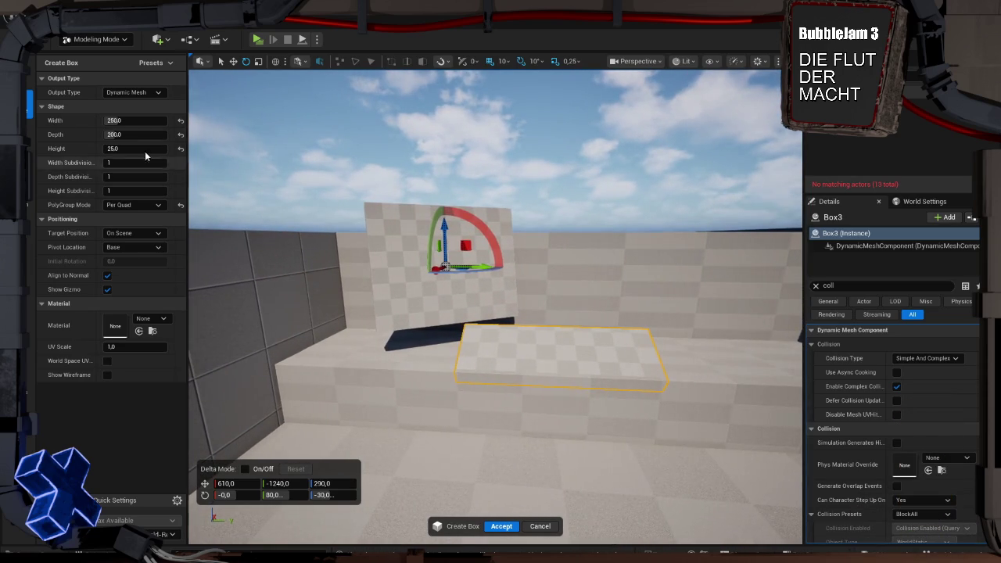
{"action": "mouse_move", "coordinate": [129, 121]}
{"action": "left_mouse_down"}
{"action": "mouse_move", "coordinate": [114, 121]}
{"action": "mouse_move", "coordinate": [148, 121]}
{"action": "left_mouse_up"}
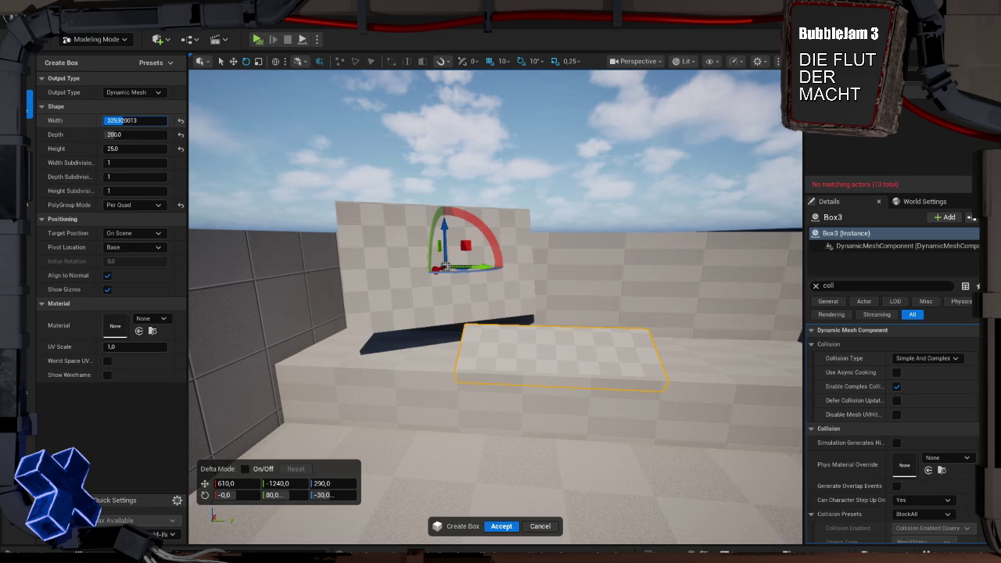
{"action": "key", "text": "Return"}
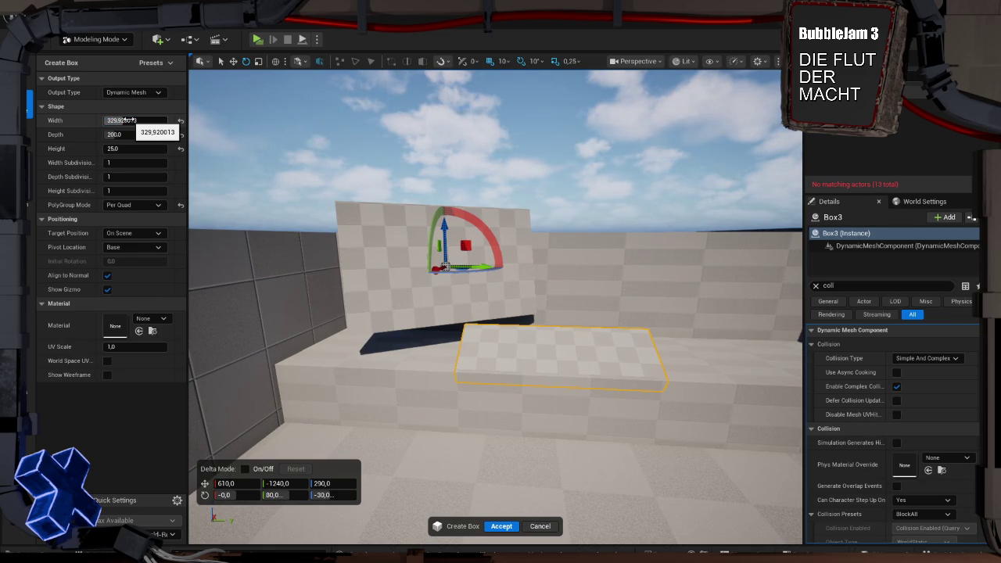
{"action": "key", "text": "alt+p"}
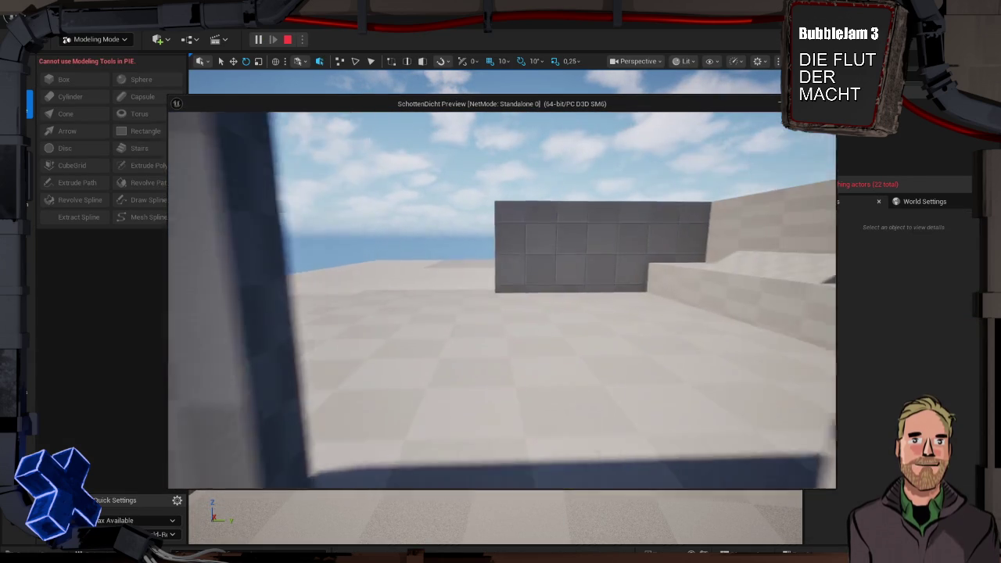
- Stop the play test, cancel a reopened Box tool, and start a new play test
{"action": "key", "text": "Escape"}
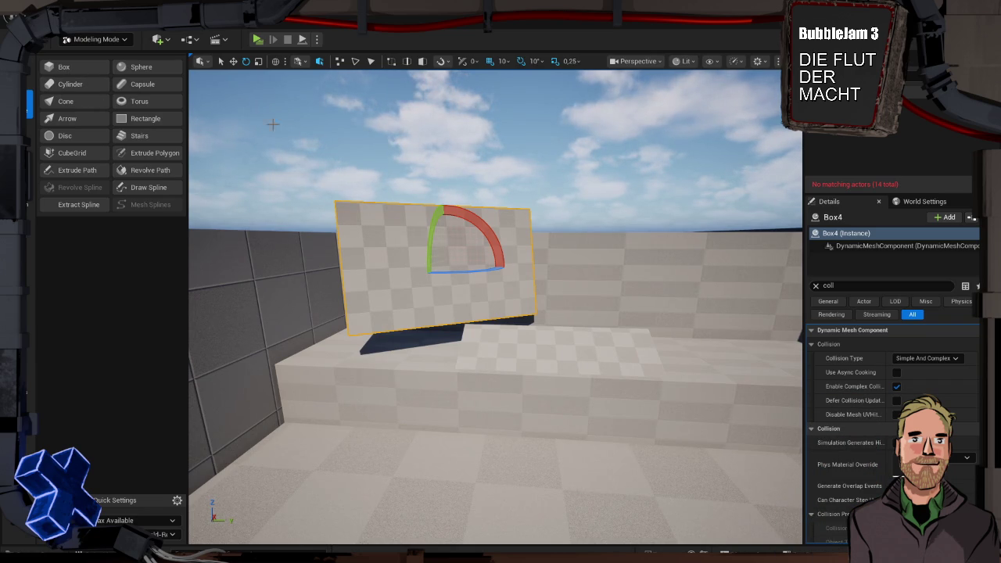
{"action": "left_click", "coordinate": [70, 67]}
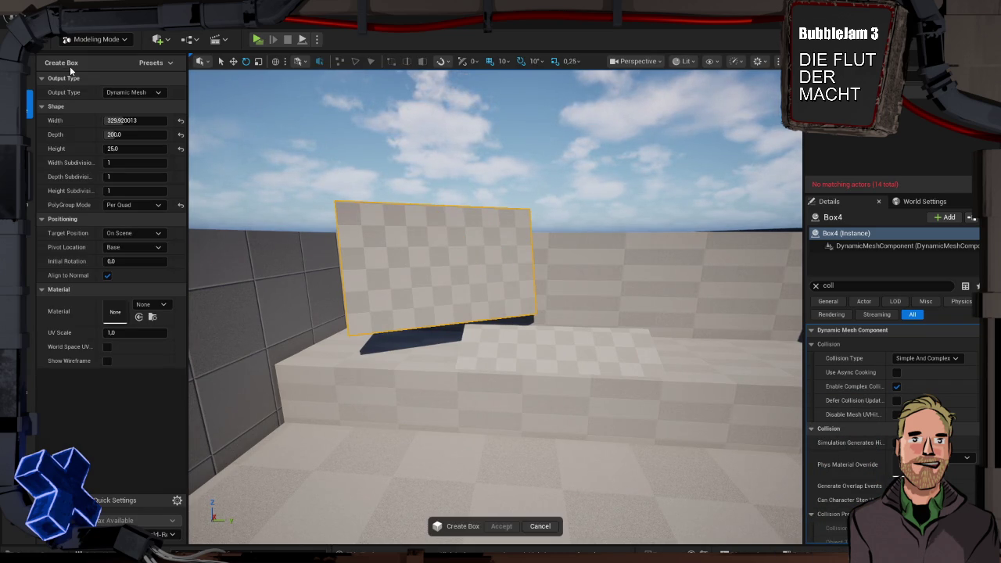
{"action": "key", "text": "Escape"}
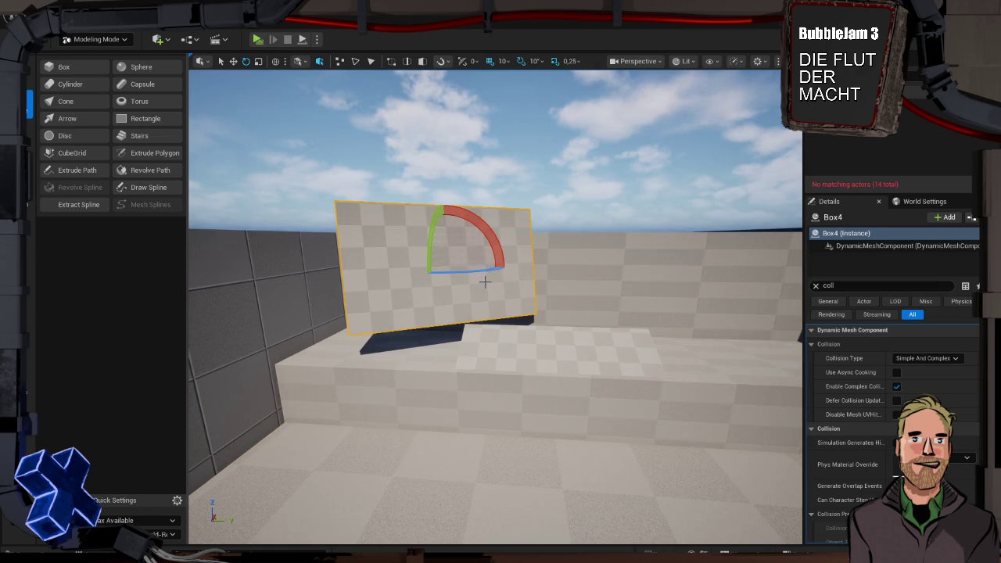
{"action": "key", "text": "alt+p"}
- Walk up the ramp to the tilted checkered panel and back, then end the play test
{"action": "key", "text": "s"}
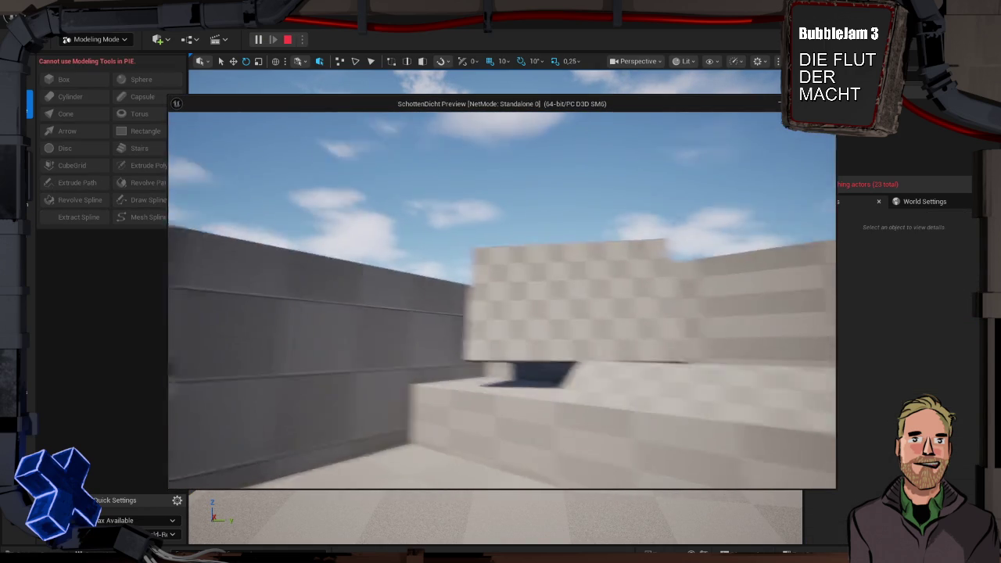
{"action": "key", "text": "d"}
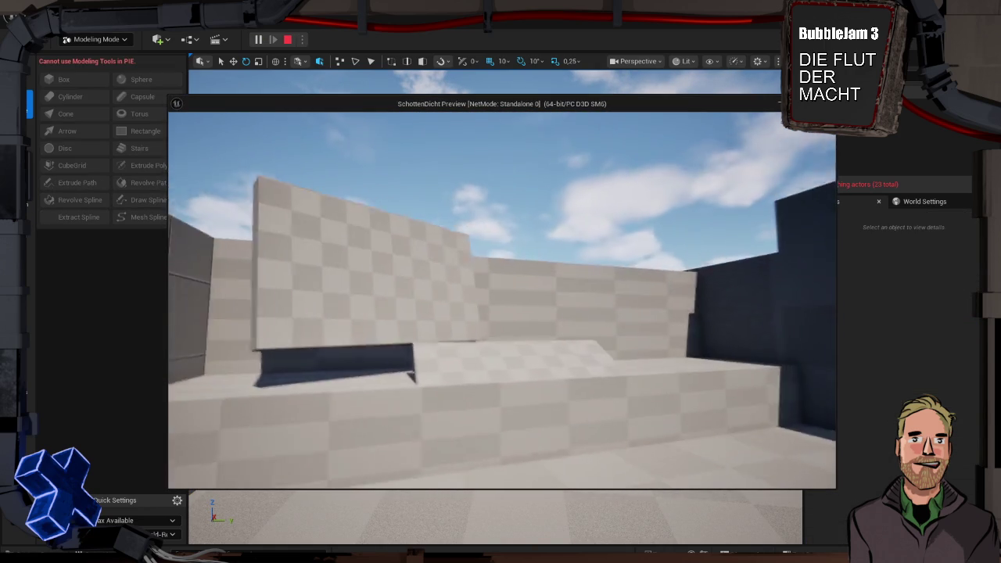
{"action": "key", "text": "w"}
{"action": "key", "text": "s"}
{"action": "key", "text": "w"}
{"action": "key", "text": "s"}
{"action": "key", "text": "w"}
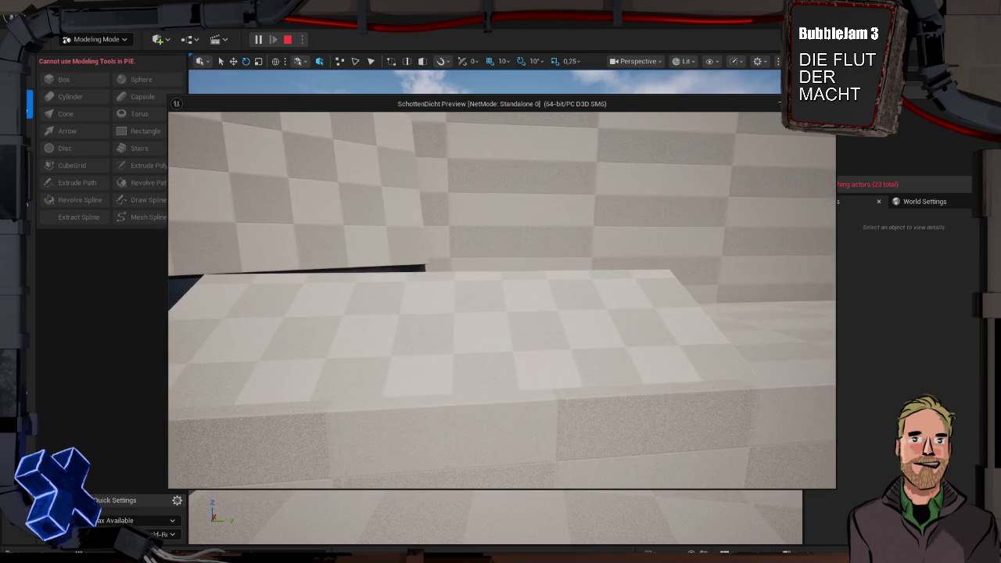
{"action": "key", "text": "s"}
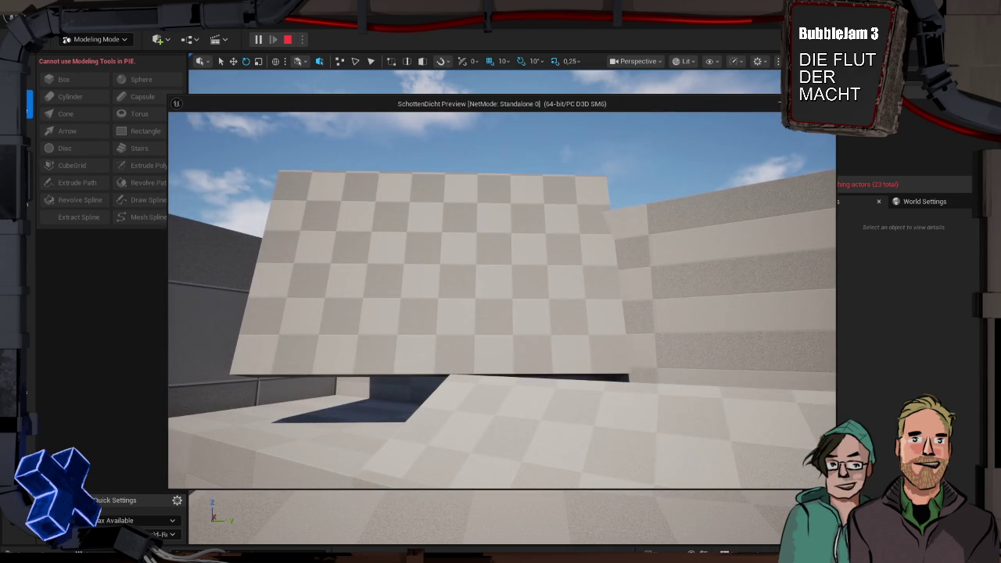
{"action": "key", "text": "Escape"}
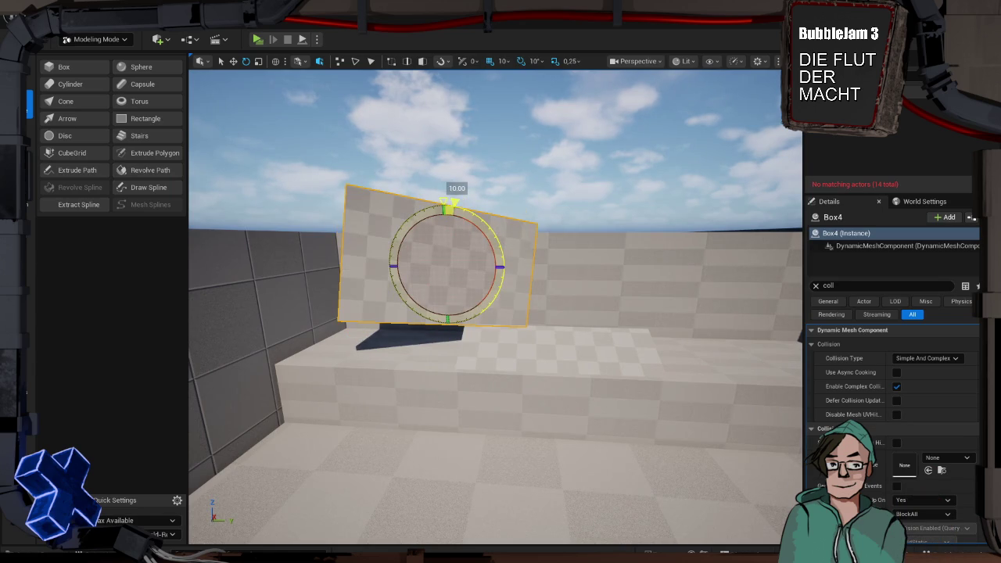
- Tilt the checkered Box4 panel 10° further, then play-test by walking up to it above the ramp
{"action": "mouse_move", "coordinate": [510, 240]}
{"action": "left_mouse_down"}
{"action": "mouse_move", "coordinate": [501, 239]}
{"action": "mouse_move", "coordinate": [510, 239]}
{"action": "left_mouse_up"}
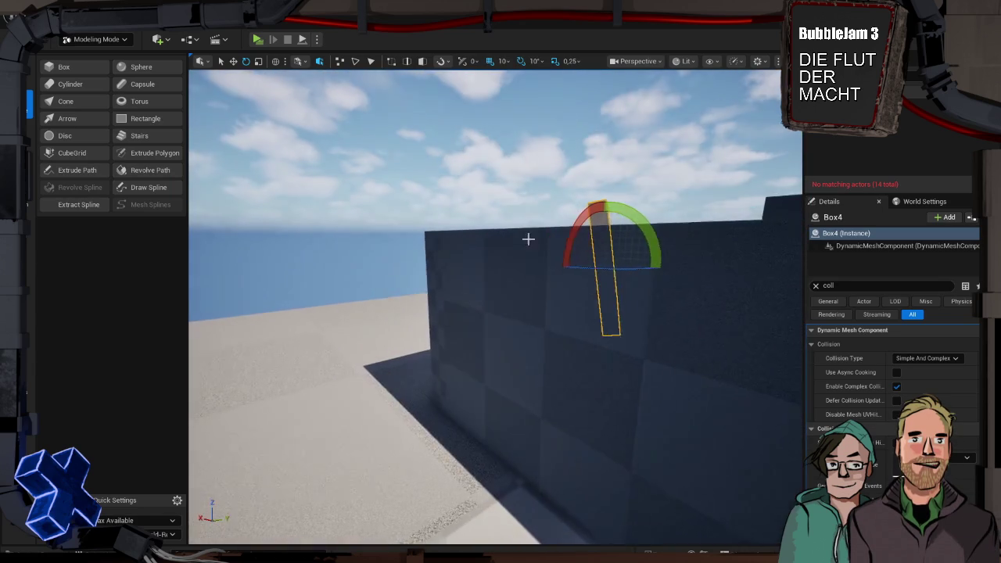
{"action": "mouse_move", "coordinate": [644, 216]}
{"action": "left_mouse_down"}
{"action": "mouse_move", "coordinate": [548, 258]}
{"action": "mouse_move", "coordinate": [559, 253]}
{"action": "left_mouse_up"}
{"action": "key", "text": "alt+p"}
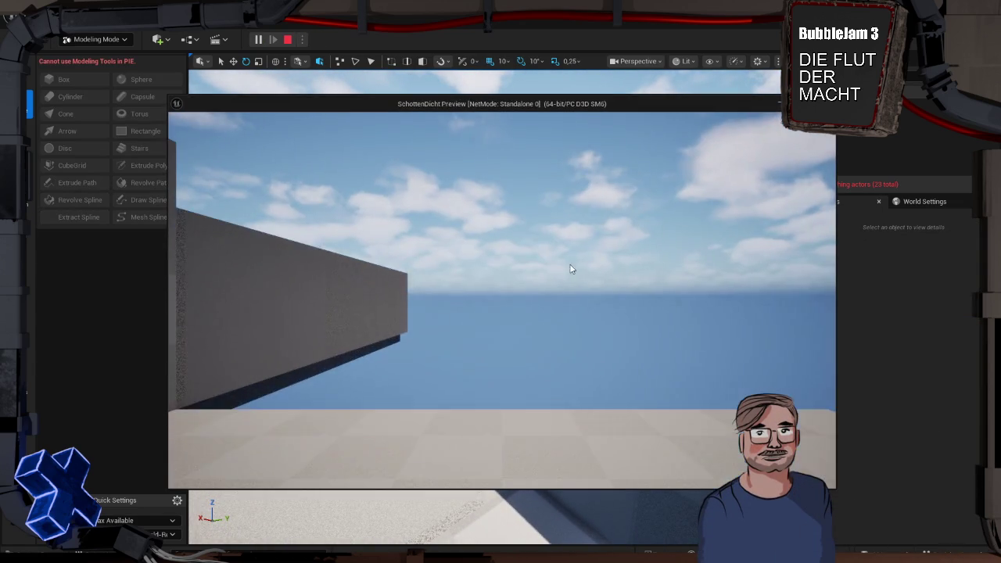
{"action": "key", "text": "w"}
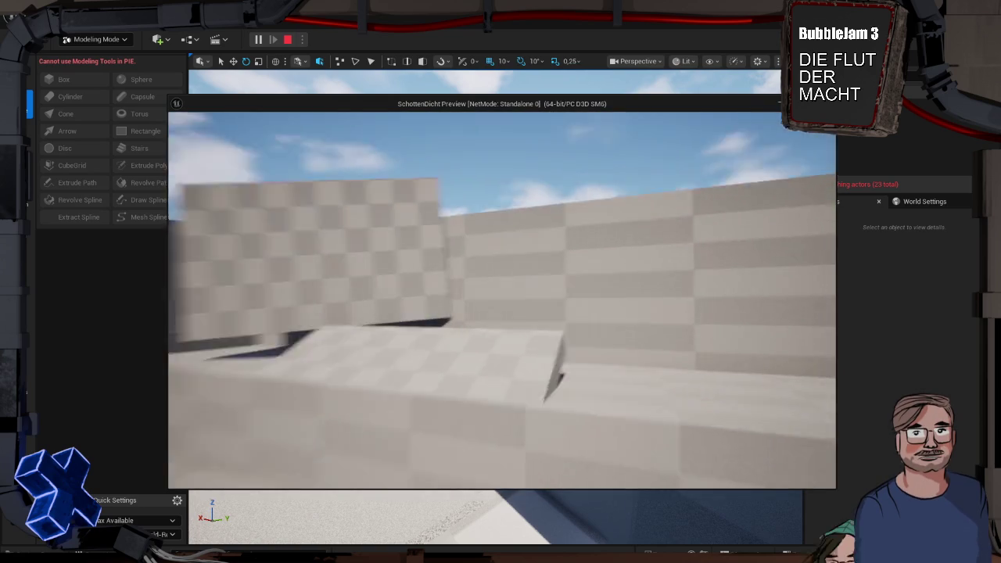
{"action": "key", "text": "a"}
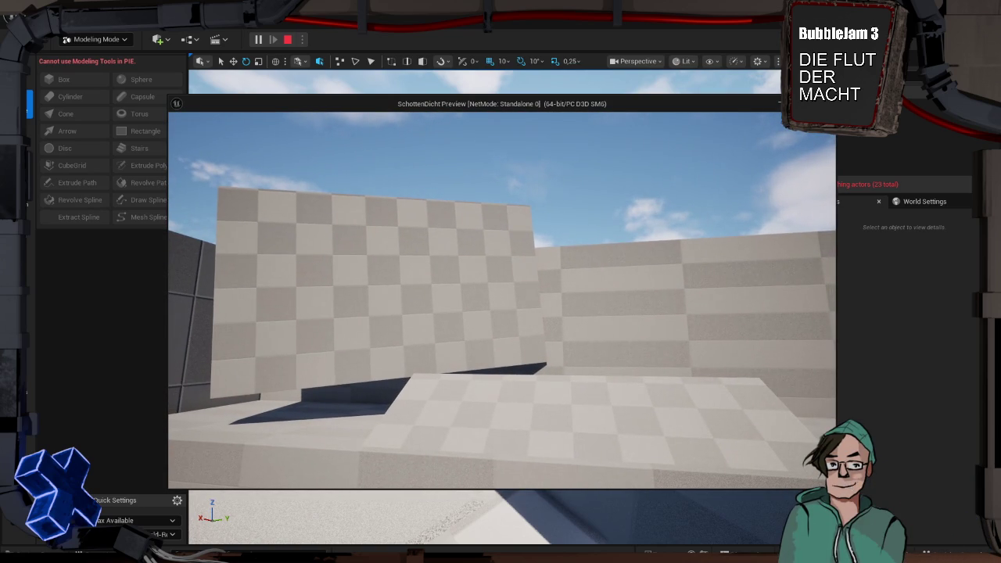
{"action": "key", "text": "Escape"}
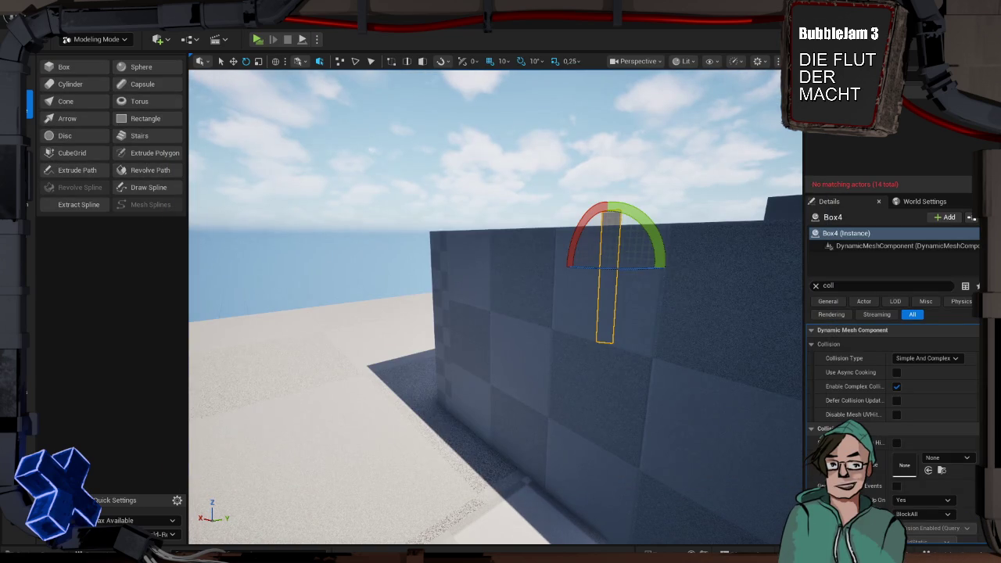
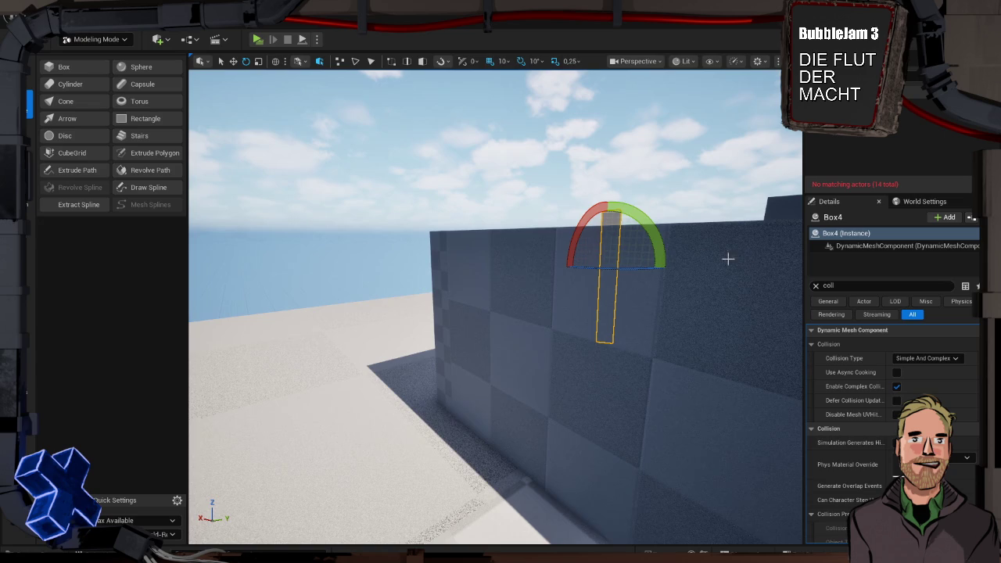
- Bring the first tilted checkered panel into view and reselect it
{"action": "mouse_move", "coordinate": [684, 234]}
{"action": "left_mouse_down"}
{"action": "mouse_move", "coordinate": [657, 235]}
{"action": "mouse_move", "coordinate": [646, 270]}
{"action": "mouse_move", "coordinate": [634, 222]}
{"action": "mouse_move", "coordinate": [680, 232]}
{"action": "left_mouse_up"}
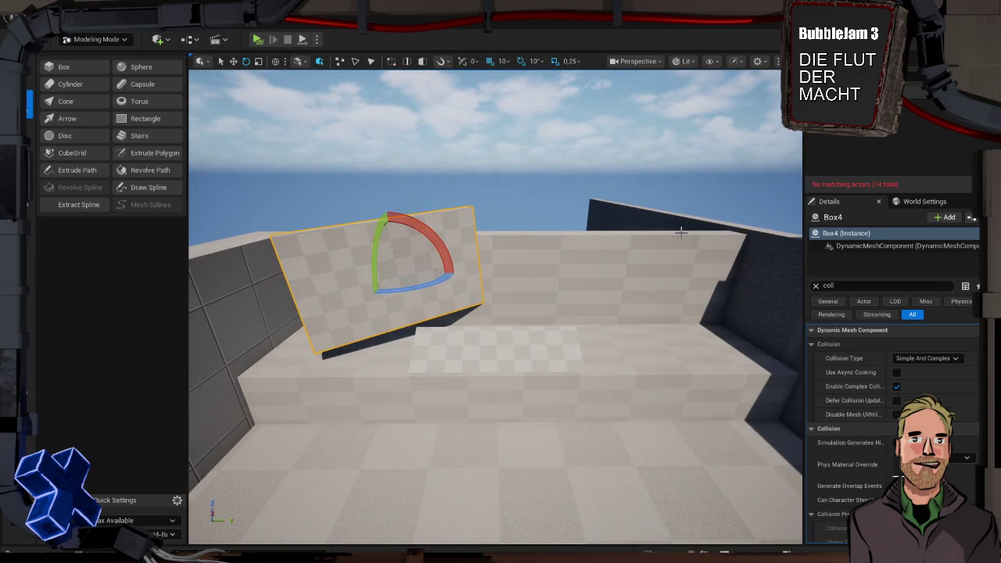
{"action": "left_click_drag", "start_coordinate": [594, 233], "coordinate": [551, 235]}
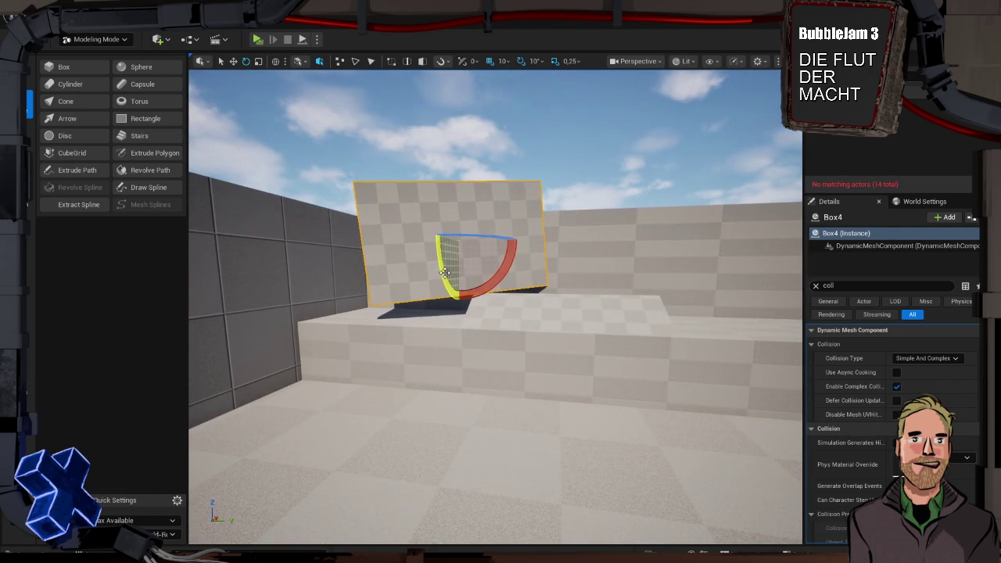
{"action": "left_click_drag", "start_coordinate": [444, 271], "coordinate": [444, 271]}
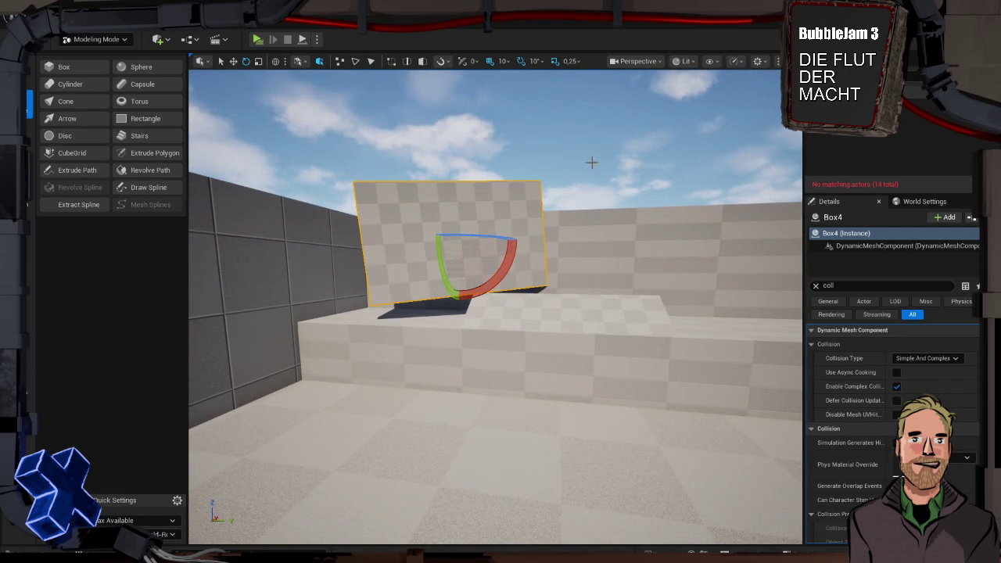
{"action": "left_click", "coordinate": [600, 180]}
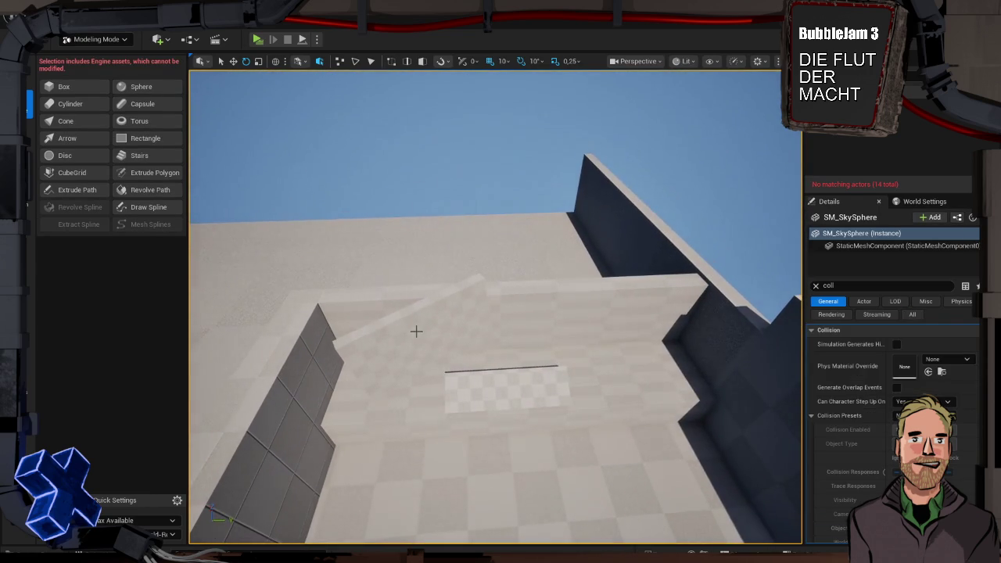
{"action": "left_click", "coordinate": [446, 326]}
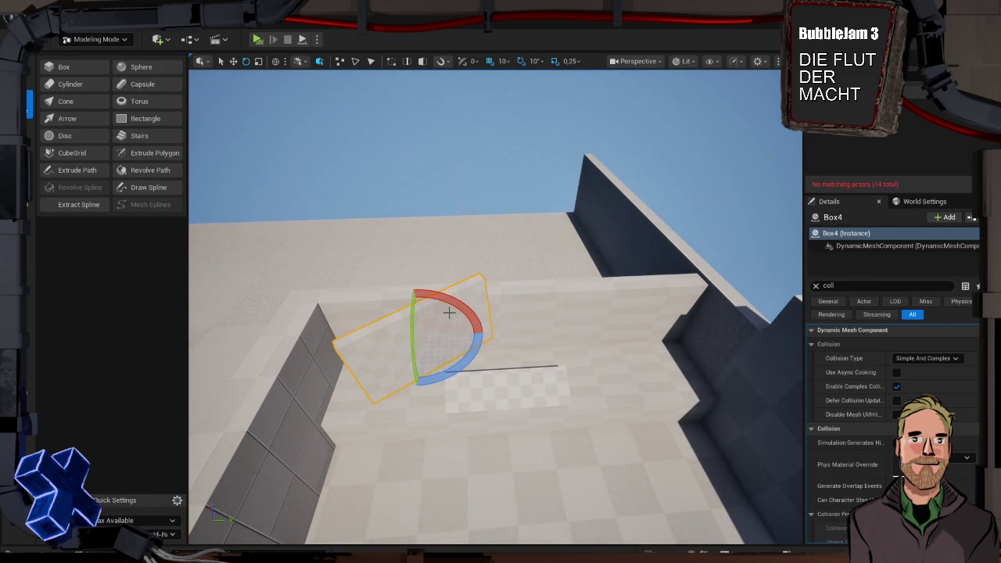
{"action": "left_click_drag", "start_coordinate": [503, 324], "coordinate": [498, 322]}
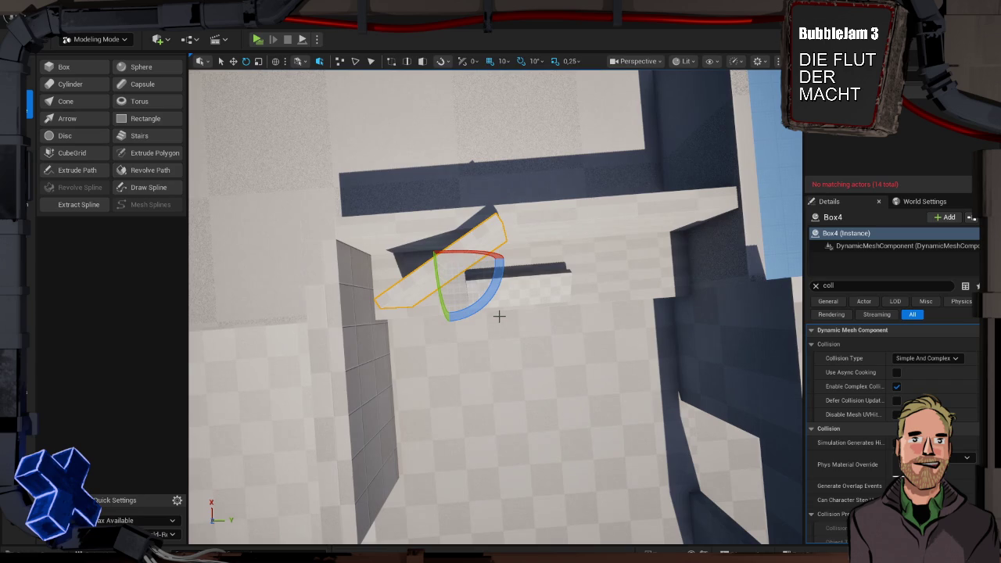
- Alt-drag a copy of the panel out to the right and nudge it into place
{"action": "key", "text": "w"}
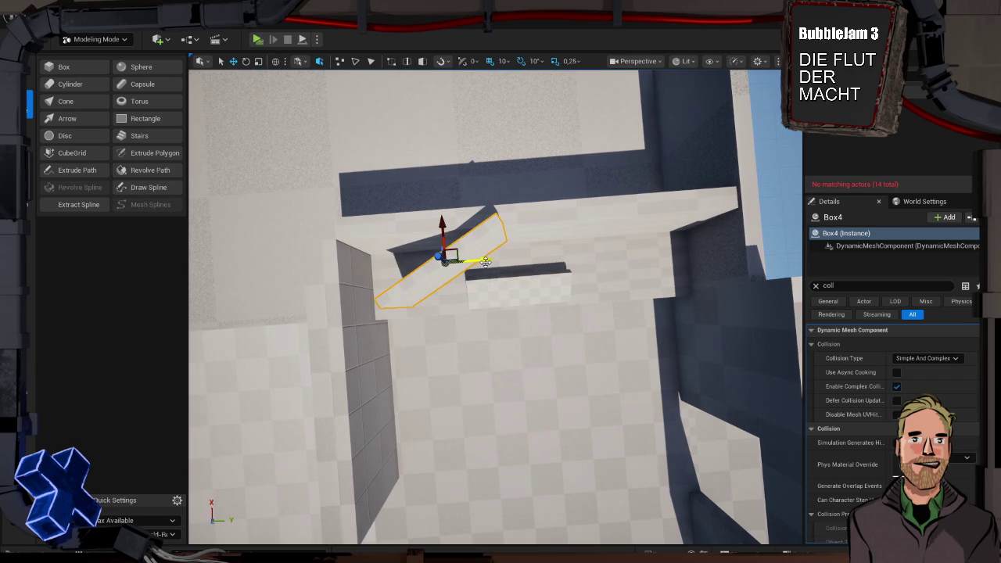
{"action": "mouse_move", "coordinate": [485, 263]}
{"action": "left_mouse_down"}
{"action": "mouse_move", "coordinate": [618, 251]}
{"action": "mouse_move", "coordinate": [584, 183]}
{"action": "mouse_move", "coordinate": [635, 213]}
{"action": "left_mouse_up"}
{"action": "key", "text": "e"}
{"action": "key", "text": "w"}
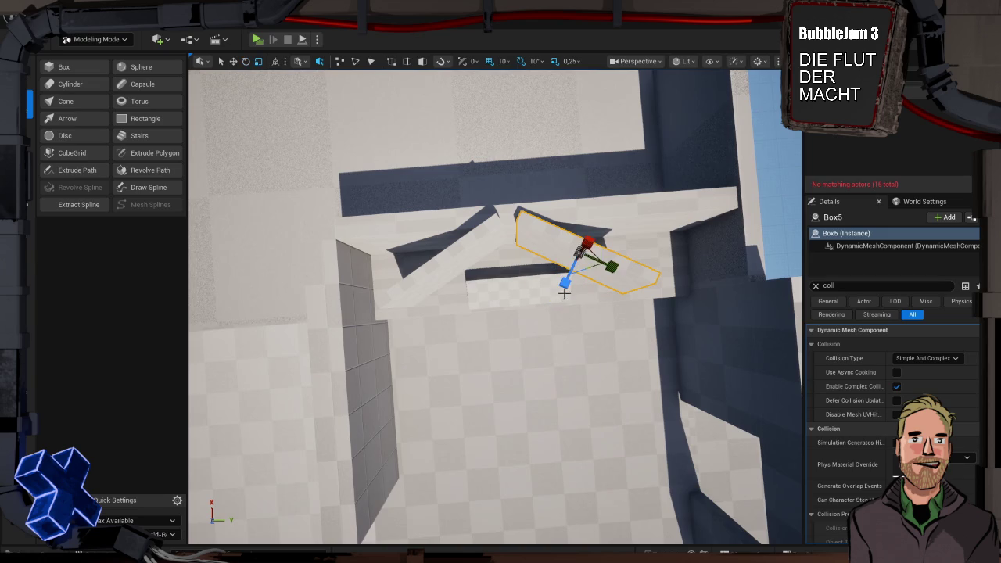
{"action": "left_click_drag", "start_coordinate": [617, 251], "coordinate": [625, 250]}
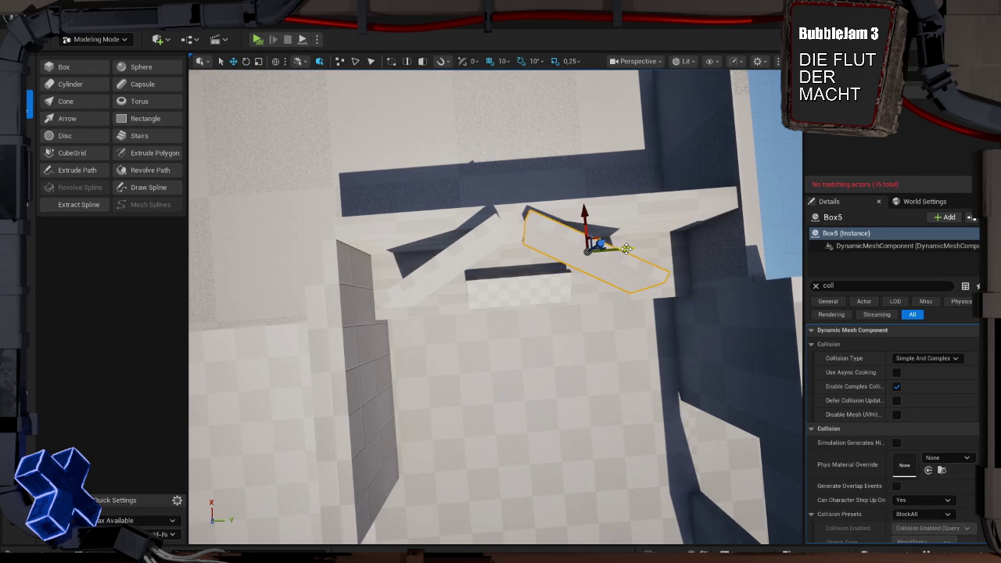
- Rotate the copy by about 10° twice so it leans beside the first, forming a V
{"action": "mouse_move", "coordinate": [591, 281]}
{"action": "left_mouse_down"}
{"action": "mouse_move", "coordinate": [592, 215]}
{"action": "mouse_move", "coordinate": [564, 195]}
{"action": "left_mouse_up"}
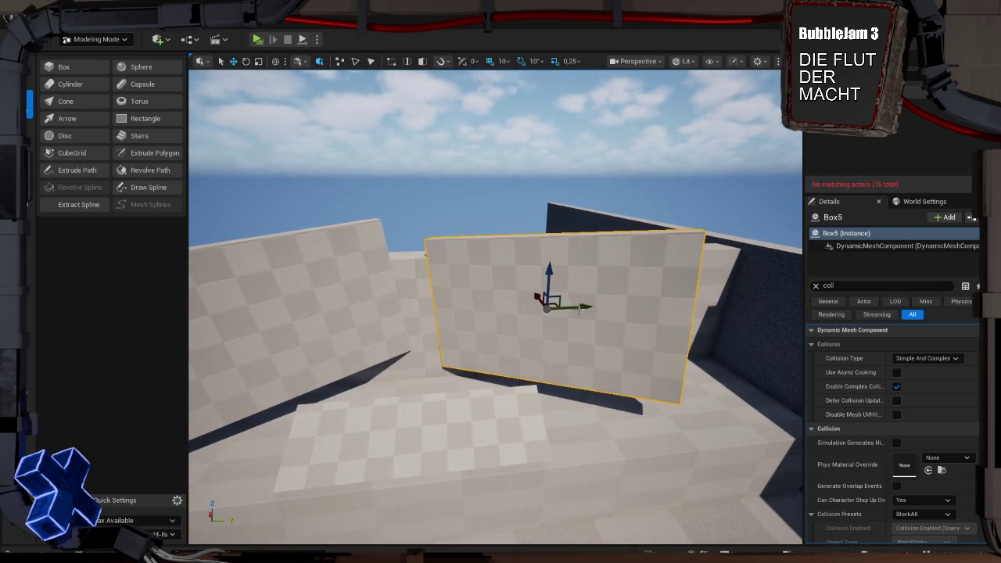
{"action": "key", "text": "e"}
{"action": "left_click_drag", "start_coordinate": [548, 248], "coordinate": [563, 249]}
{"action": "left_click", "coordinate": [509, 316]}
{"action": "left_click_drag", "start_coordinate": [508, 316], "coordinate": [508, 316]}
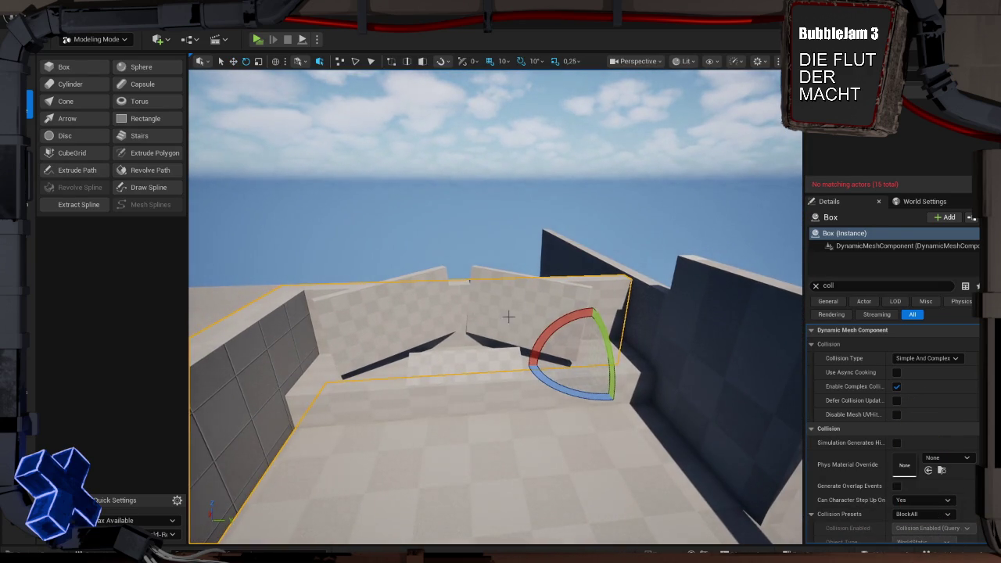
{"action": "left_click", "coordinate": [528, 318]}
{"action": "left_click_drag", "start_coordinate": [511, 259], "coordinate": [526, 259]}
{"action": "left_click", "coordinate": [470, 271]}
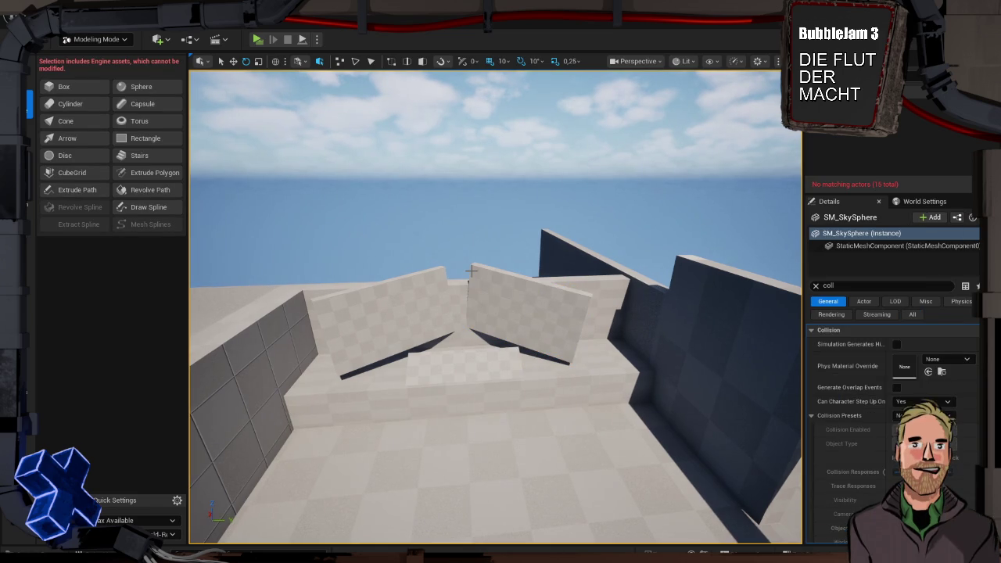
{"action": "key", "text": "alt+p"}
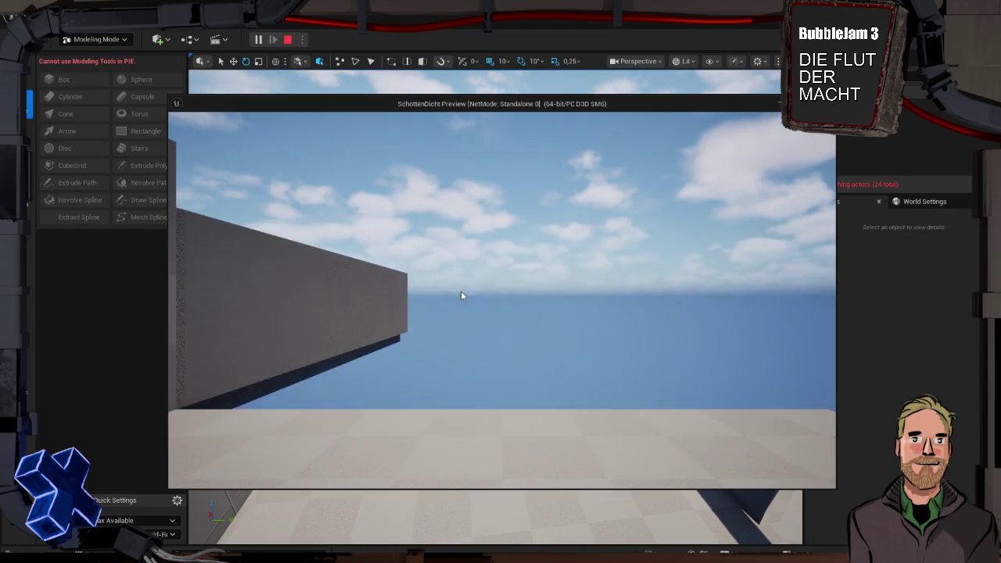
{"action": "key", "text": "w"}
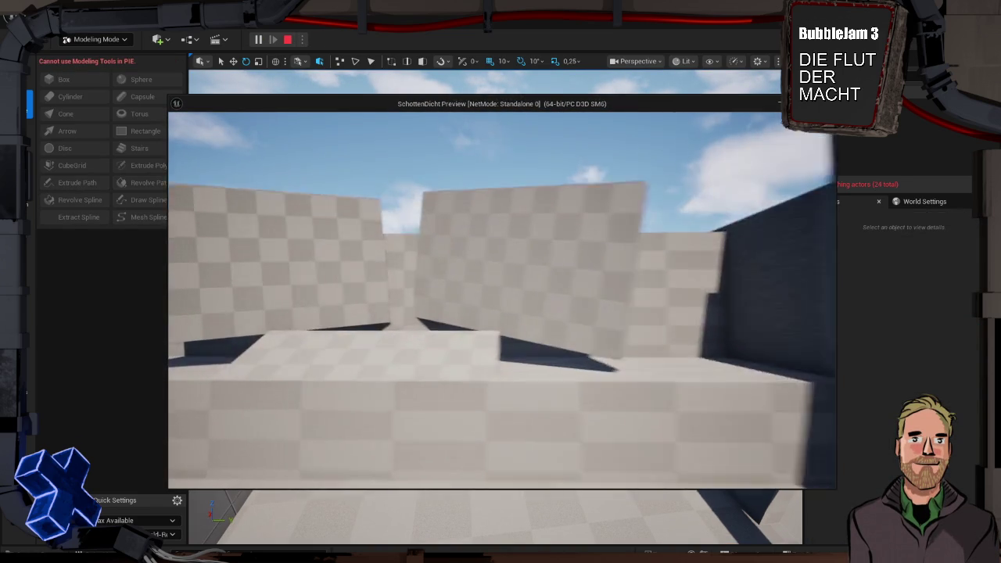
{"action": "key", "text": "w"}
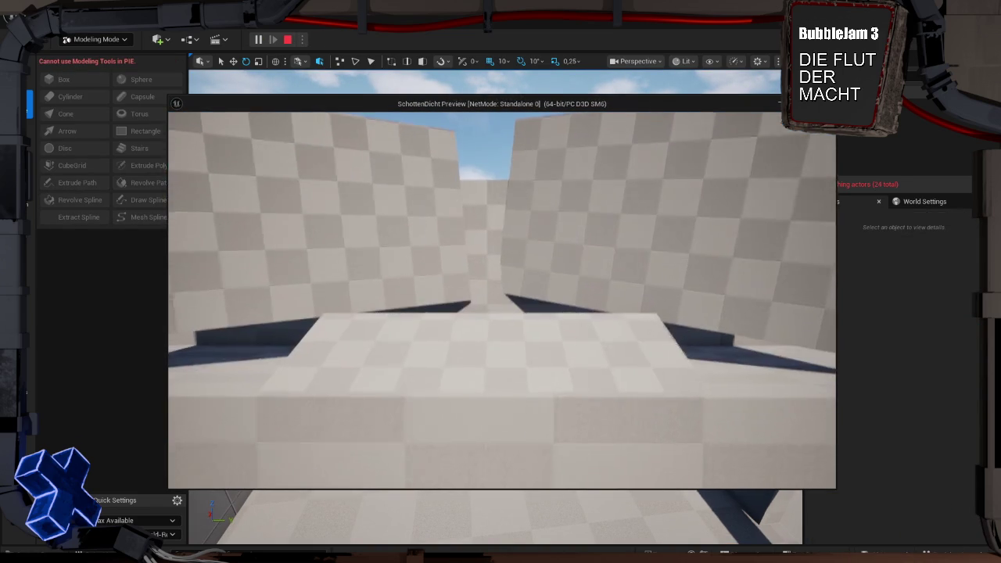
{"action": "key", "text": "s"}
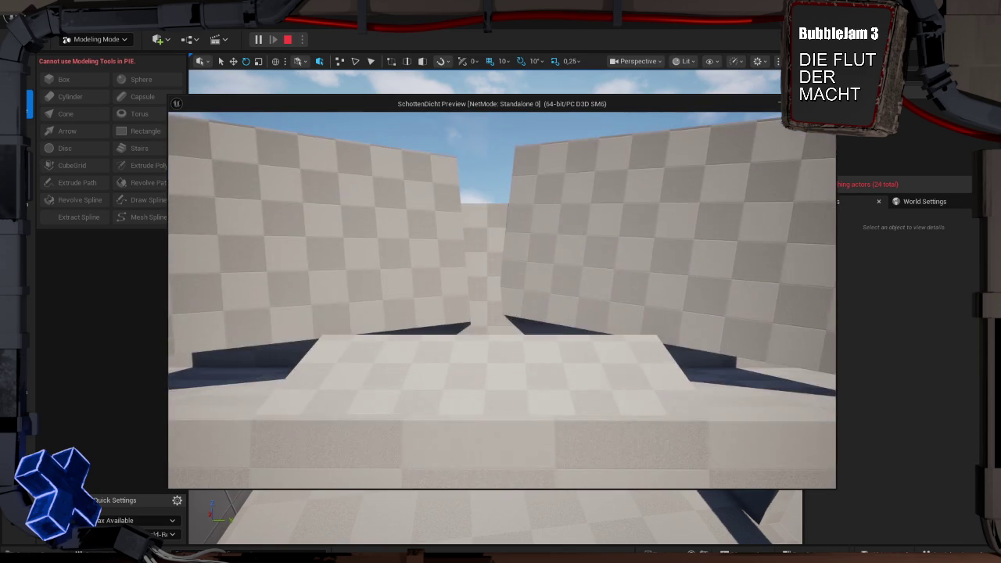
{"action": "key", "text": "w"}
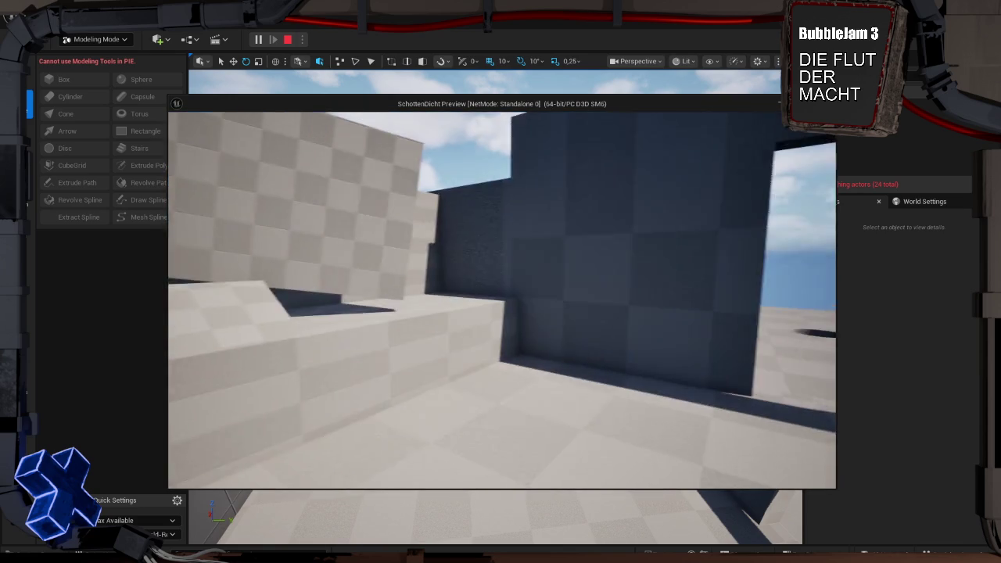
{"action": "key", "text": "s"}
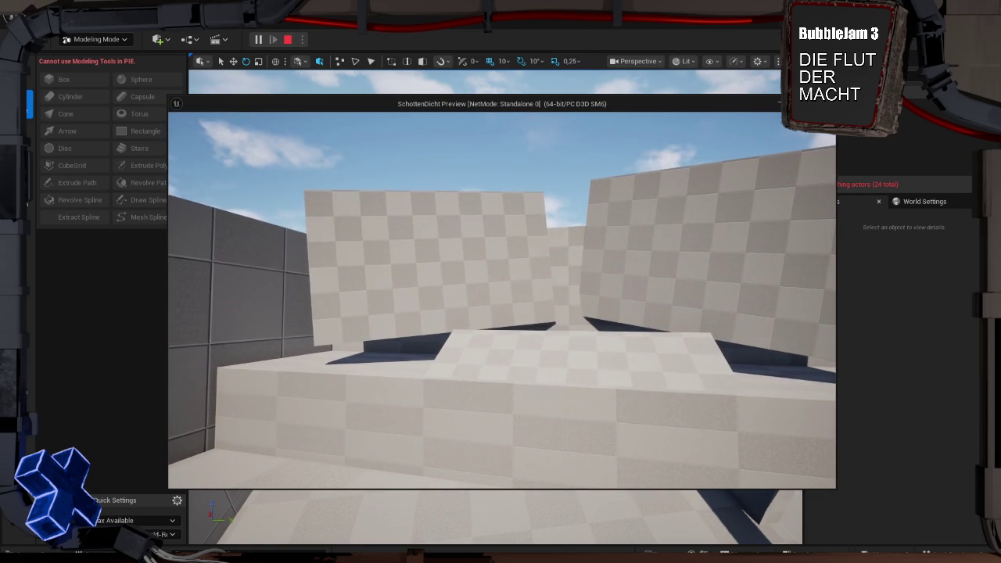
{"action": "key", "text": "d"}
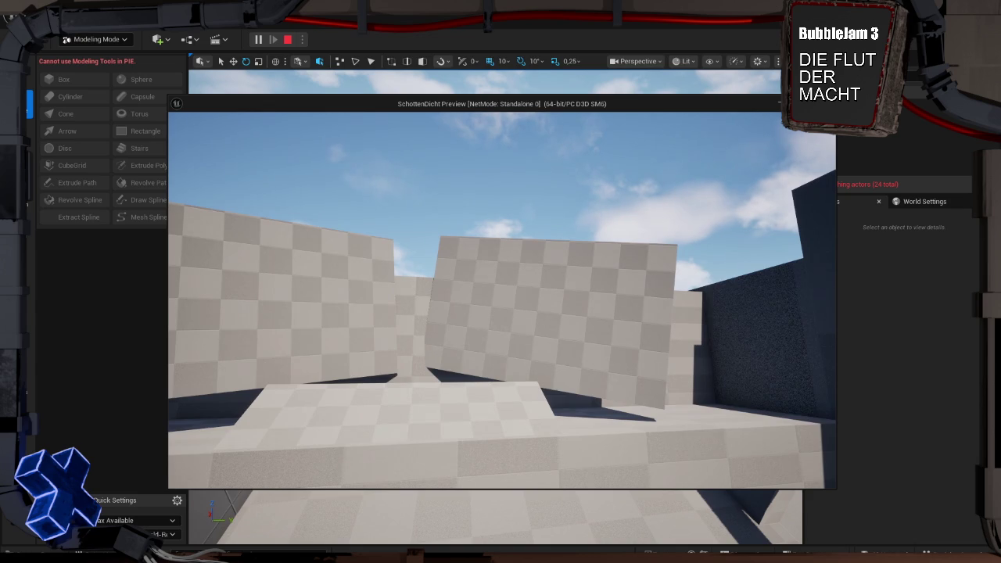
{"action": "key", "text": "d"}
{"action": "key", "text": "Escape"}
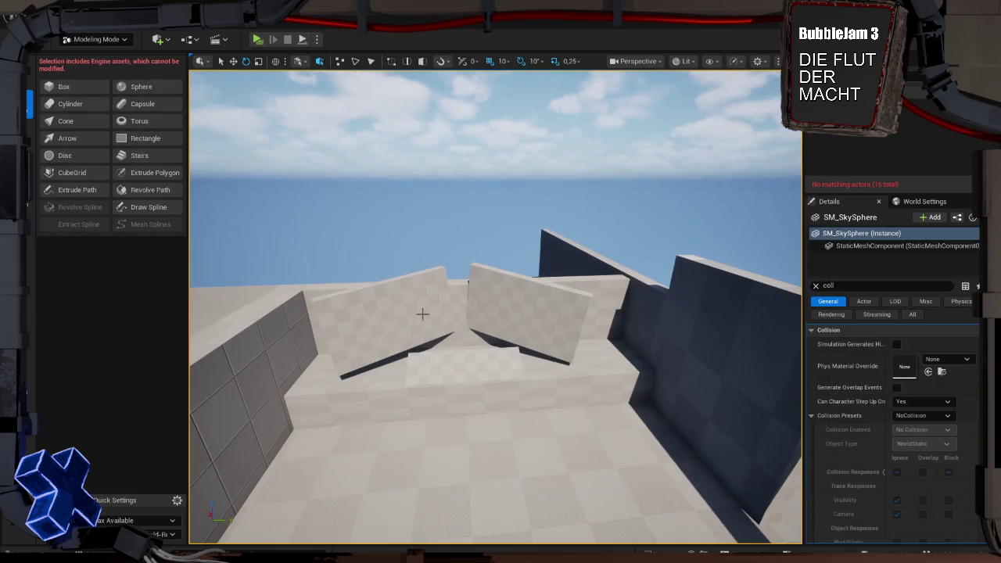
- Select and focus the floor box, then start PolyGroup Edit on it
{"action": "left_click_drag", "start_coordinate": [420, 331], "coordinate": [420, 368]}
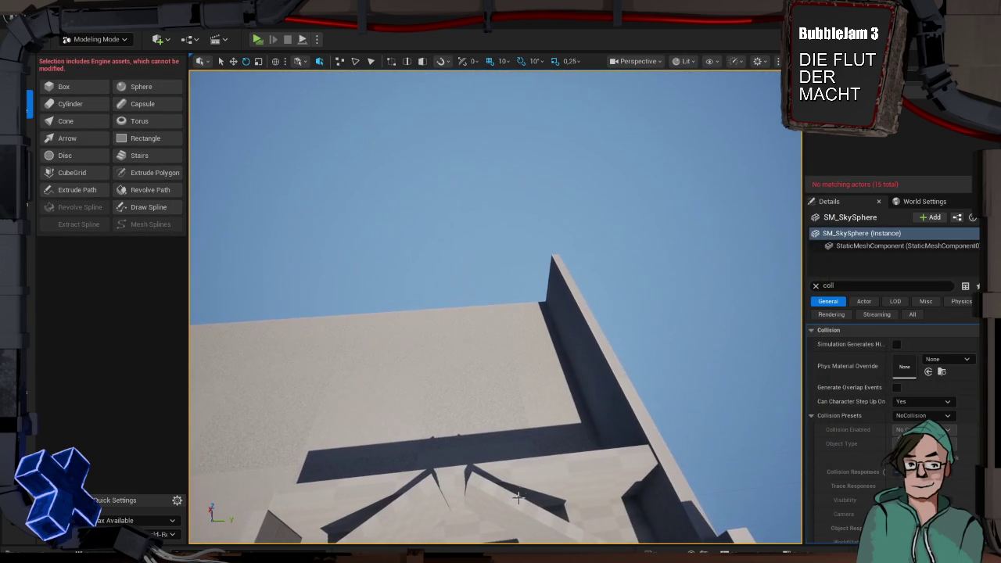
{"action": "left_click", "coordinate": [511, 469]}
{"action": "left_click_drag", "start_coordinate": [511, 470], "coordinate": [511, 501]}
{"action": "key", "text": "f"}
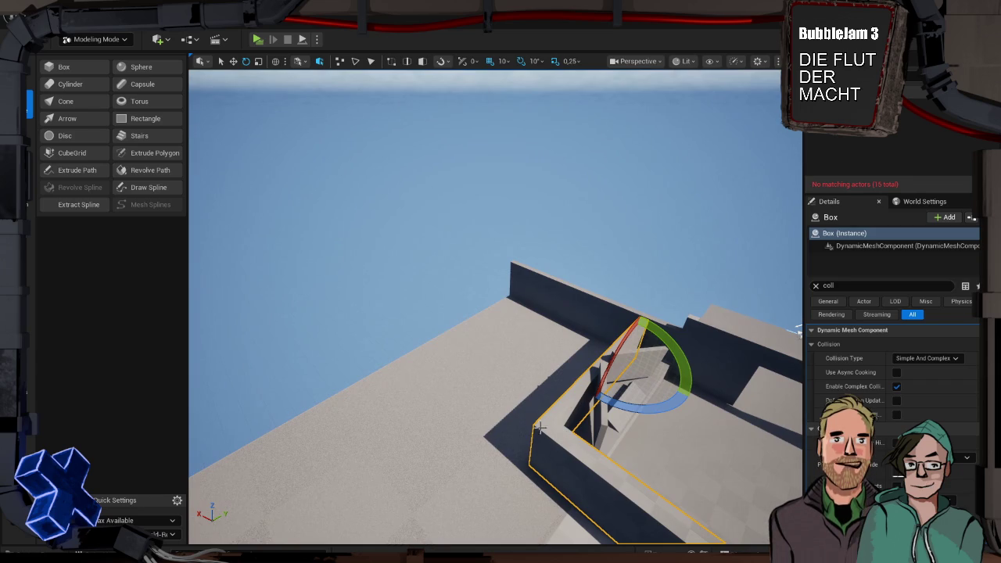
{"action": "left_click", "coordinate": [29, 73]}
{"action": "left_click", "coordinate": [80, 67]}
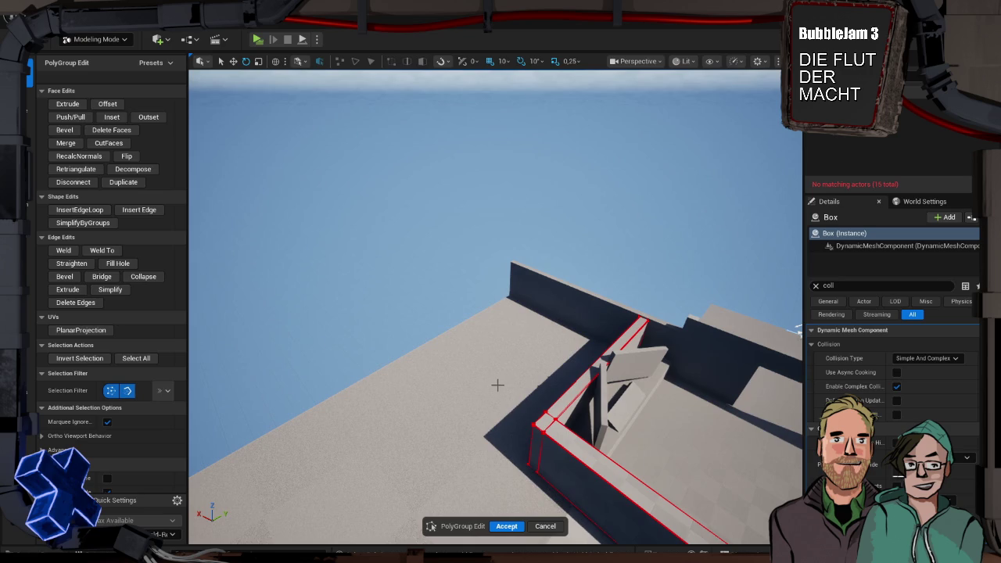
- Push/Pull two top edges of the box upward into walls and accept
{"action": "left_click", "coordinate": [75, 104]}
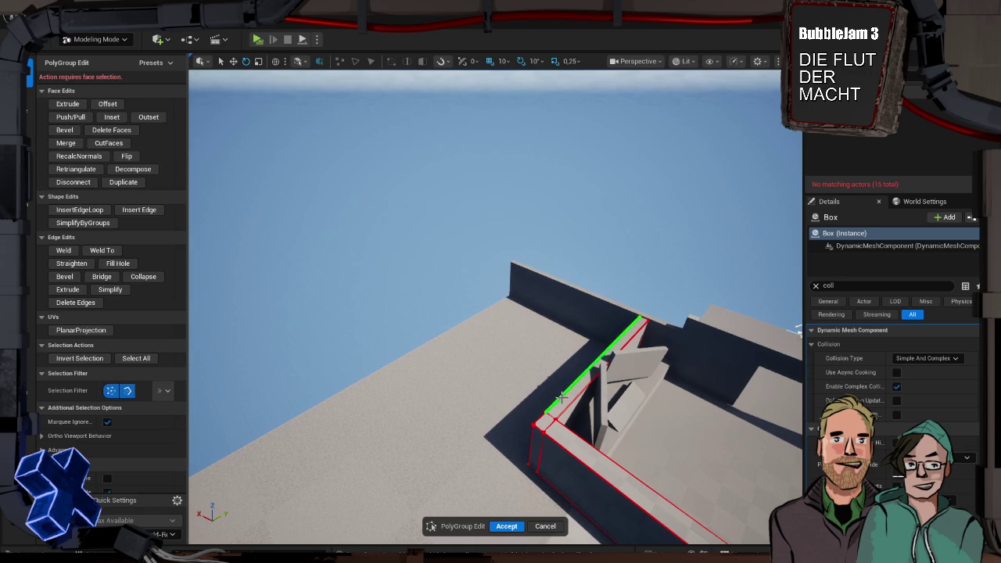
{"action": "left_click", "coordinate": [567, 393]}
{"action": "left_click", "coordinate": [581, 446], "text": "shift"}
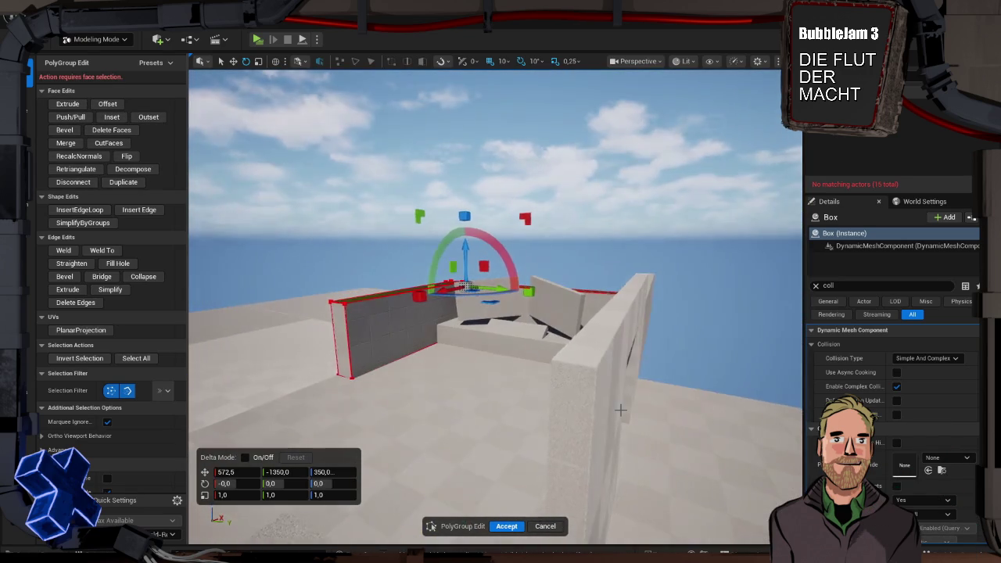
{"action": "left_click", "coordinate": [72, 117]}
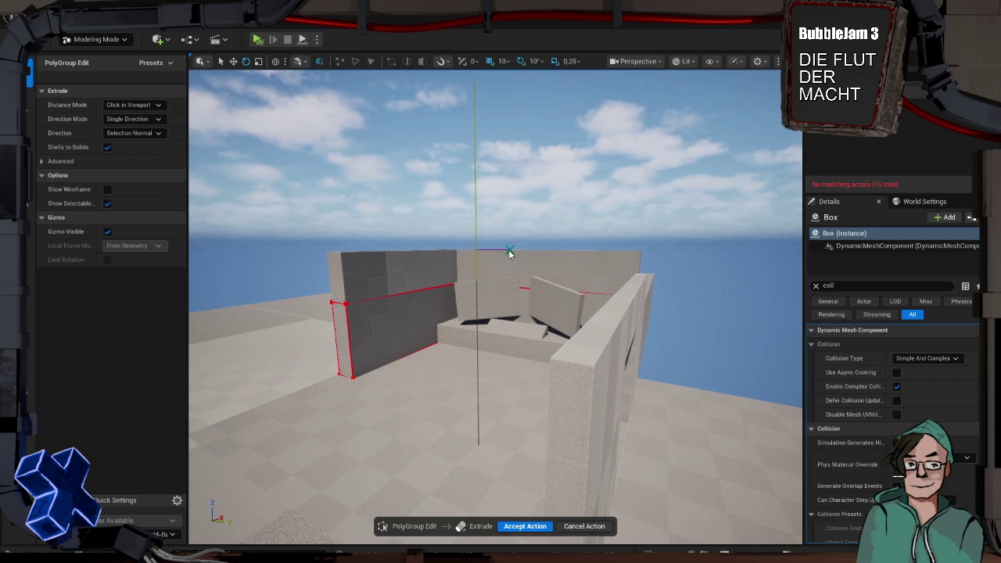
{"action": "left_click", "coordinate": [512, 247]}
{"action": "left_click", "coordinate": [521, 526]}
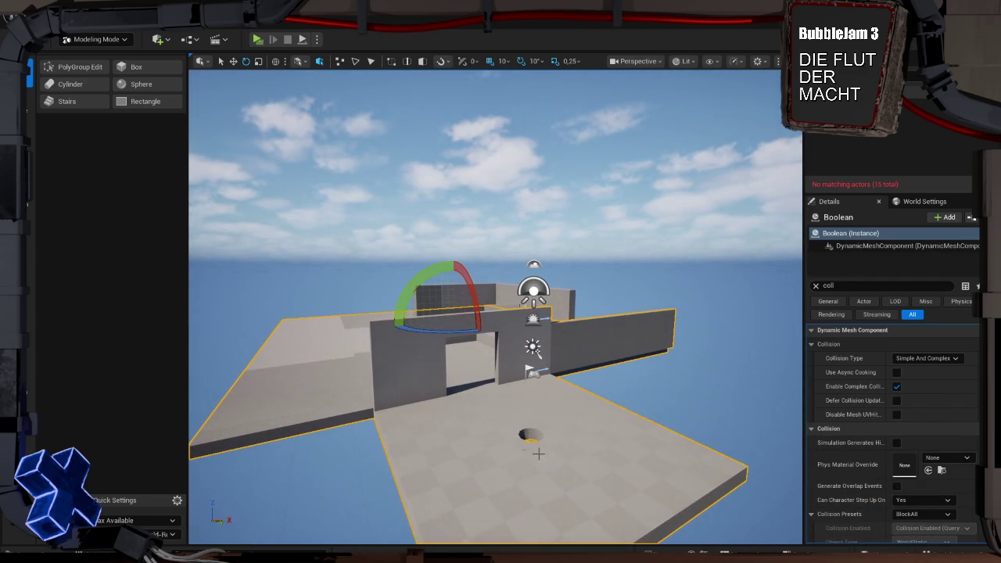
- In PolyGroup Edit on the Boolean mesh, Push/Pull the floor face by the doorway through the slab
{"action": "left_click", "coordinate": [87, 70]}
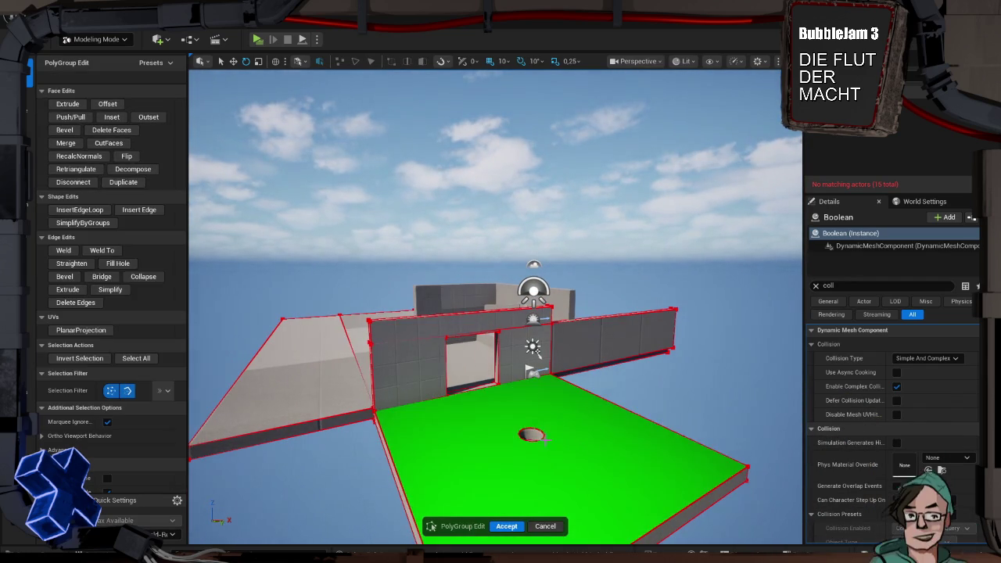
{"action": "left_click", "coordinate": [529, 434]}
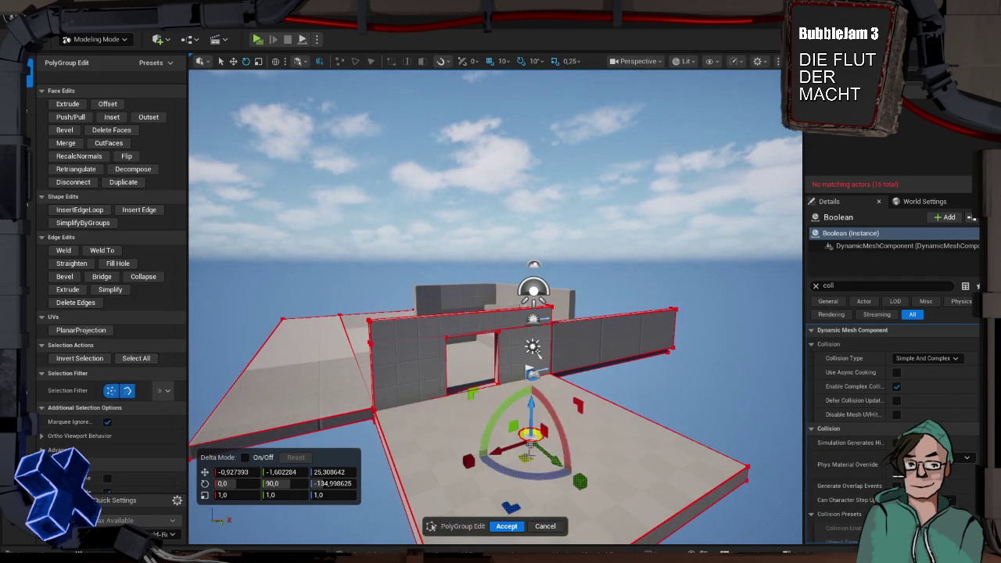
{"action": "left_click", "coordinate": [544, 451]}
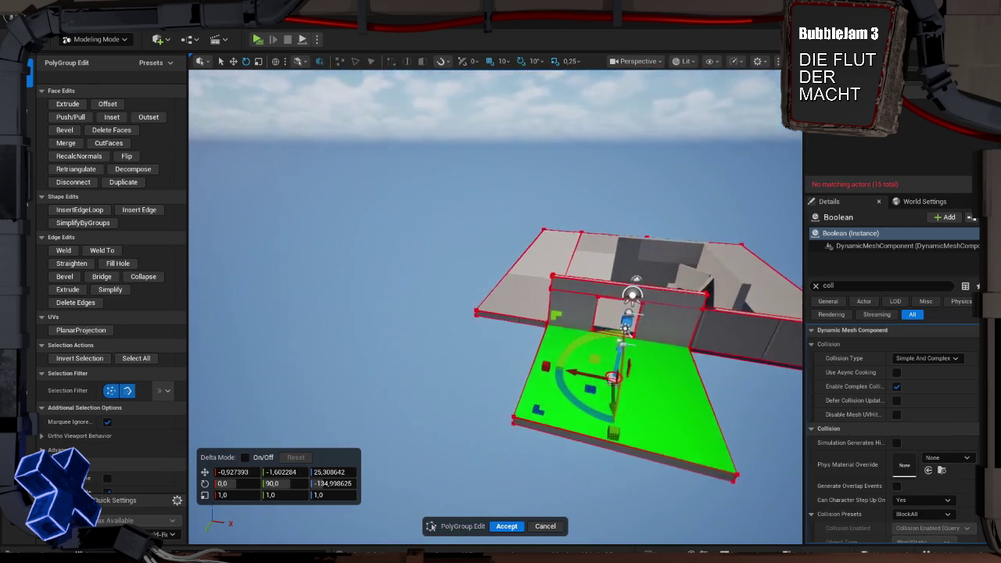
{"action": "left_click", "coordinate": [508, 488]}
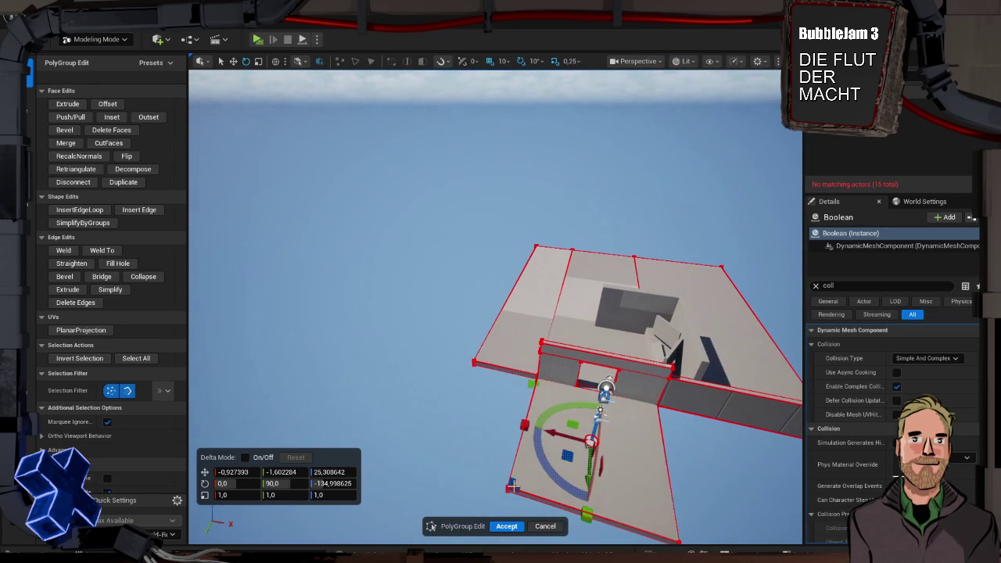
{"action": "left_click", "coordinate": [592, 442]}
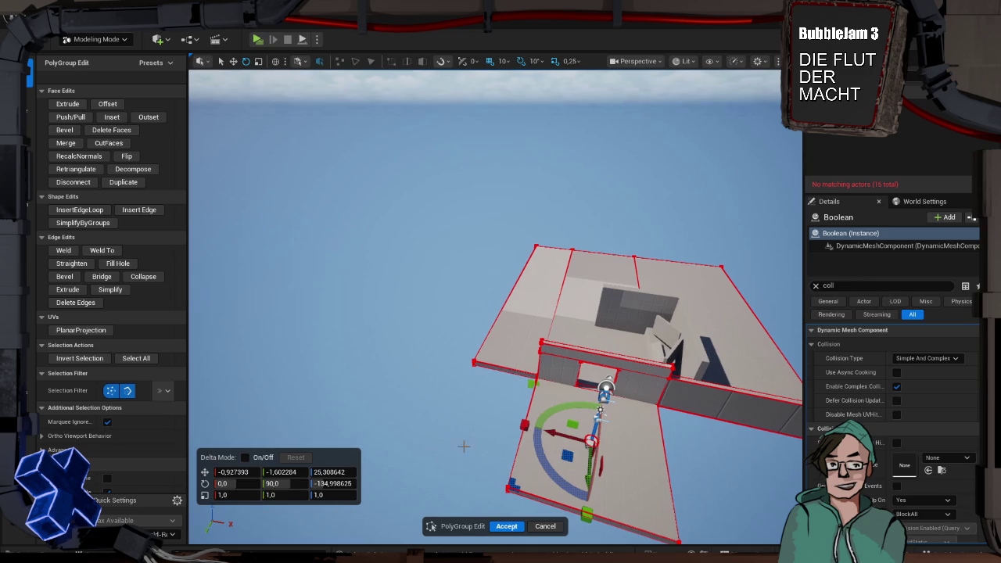
{"action": "left_click", "coordinate": [80, 117]}
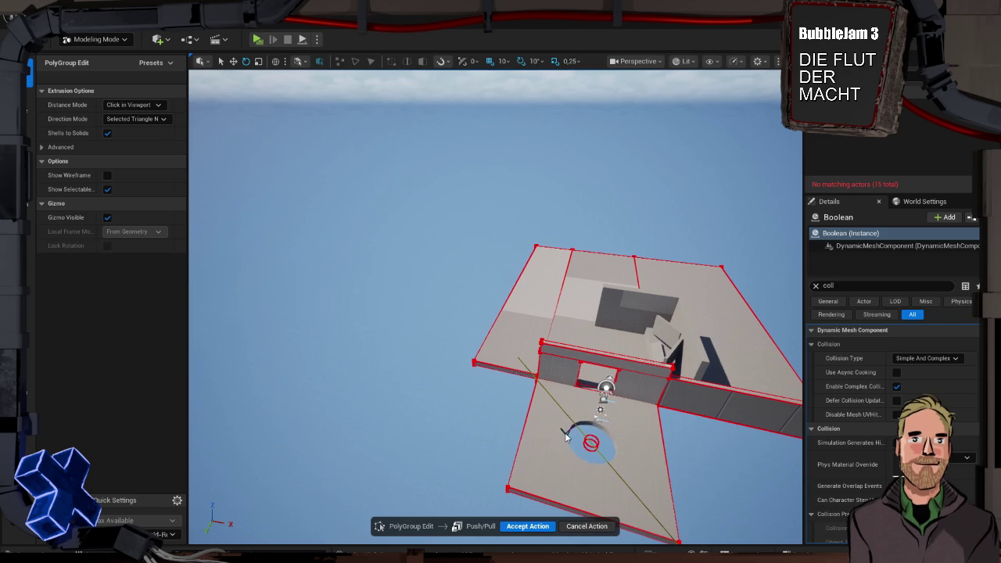
{"action": "left_click", "coordinate": [566, 438]}
{"action": "mouse_move", "coordinate": [566, 439]}
{"action": "left_mouse_down"}
{"action": "mouse_move", "coordinate": [469, 407]}
{"action": "mouse_move", "coordinate": [426, 373]}
{"action": "mouse_move", "coordinate": [258, 360]}
{"action": "left_mouse_up"}
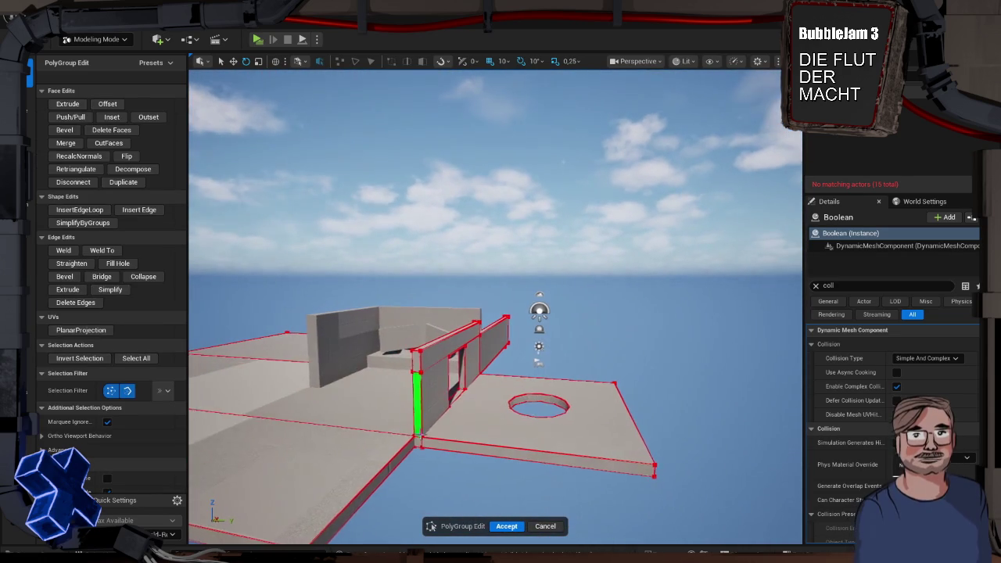
{"action": "left_click", "coordinate": [29, 104]}
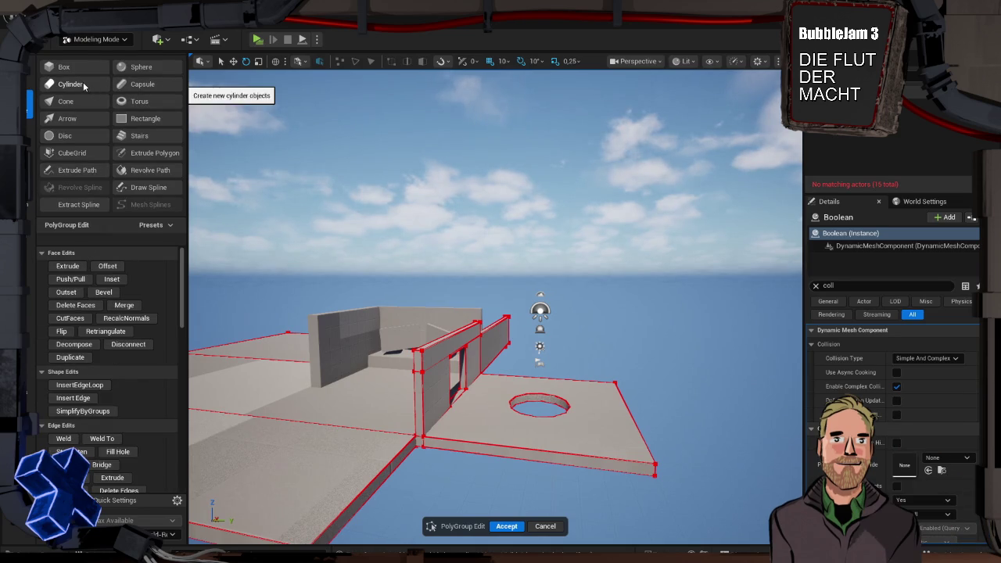
- Place a cylinder of radius 50 and height 200 inside the floor hole and accept it
{"action": "left_click", "coordinate": [74, 83]}
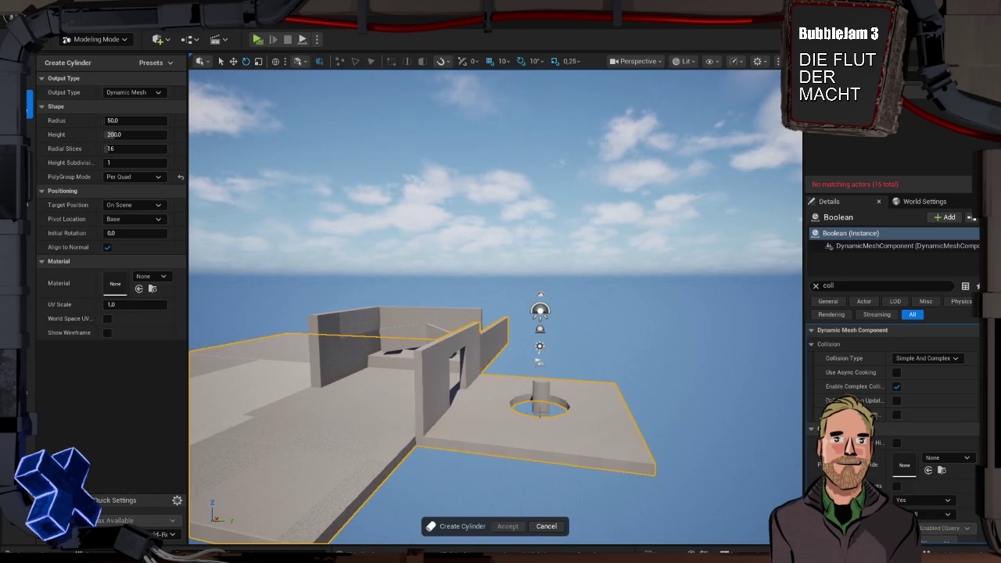
{"action": "left_click", "coordinate": [540, 405]}
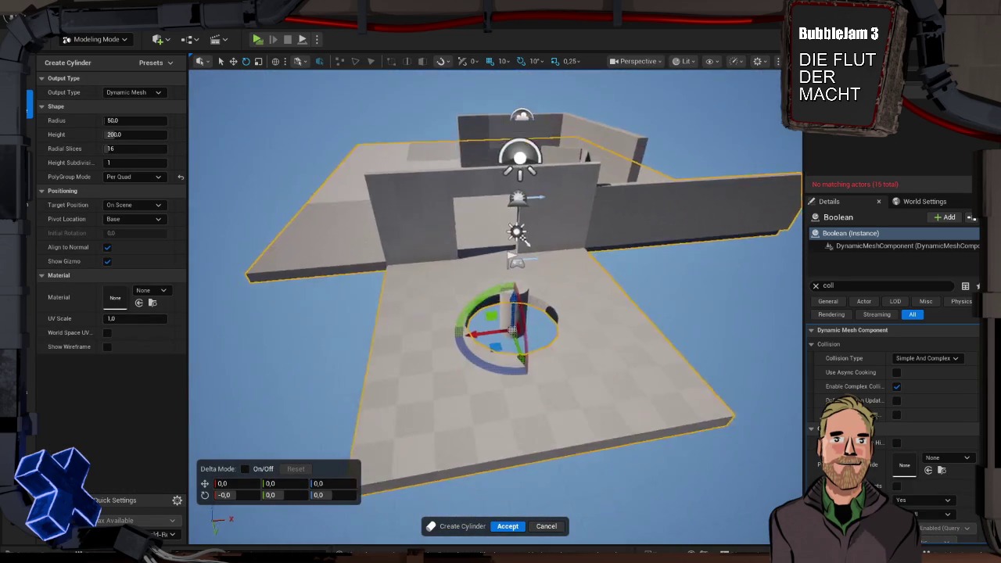
{"action": "mouse_move", "coordinate": [540, 405]}
{"action": "left_mouse_down"}
{"action": "mouse_move", "coordinate": [555, 370]}
{"action": "mouse_move", "coordinate": [438, 367]}
{"action": "left_mouse_up"}
{"action": "left_click_drag", "start_coordinate": [375, 345], "coordinate": [540, 362]}
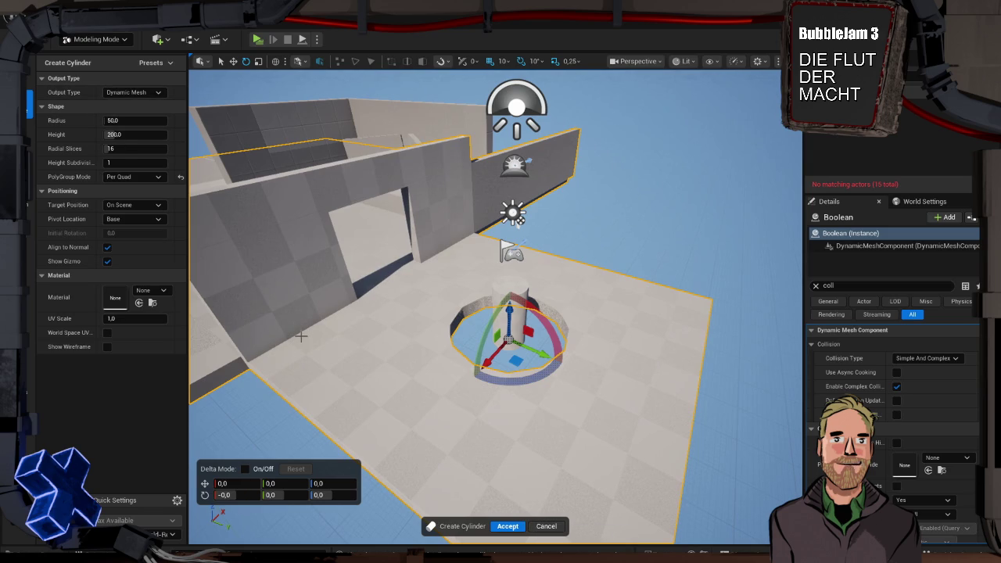
{"action": "mouse_move", "coordinate": [392, 316]}
{"action": "left_mouse_down"}
{"action": "mouse_move", "coordinate": [337, 313]}
{"action": "mouse_move", "coordinate": [419, 316]}
{"action": "left_mouse_up"}
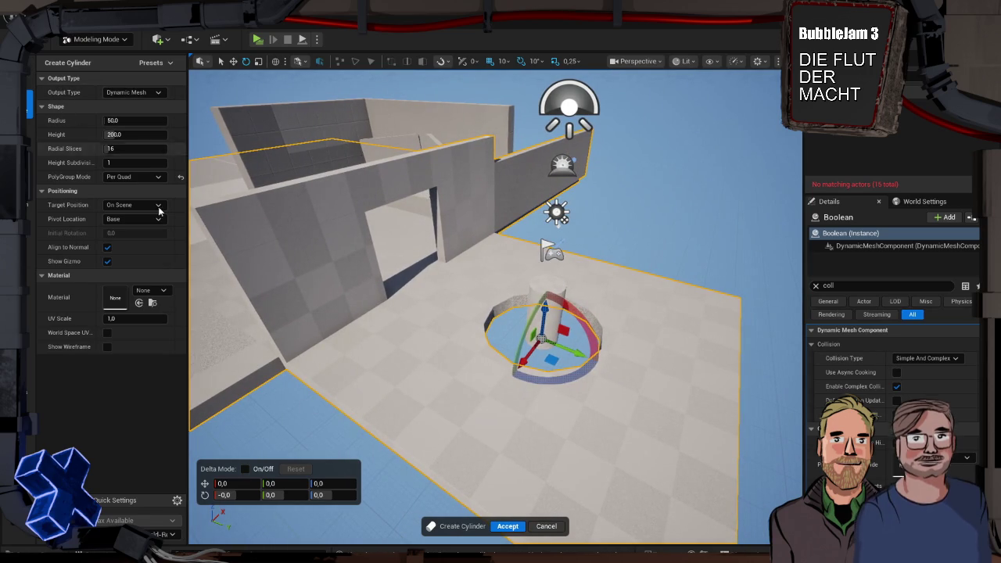
{"action": "left_click", "coordinate": [507, 526]}
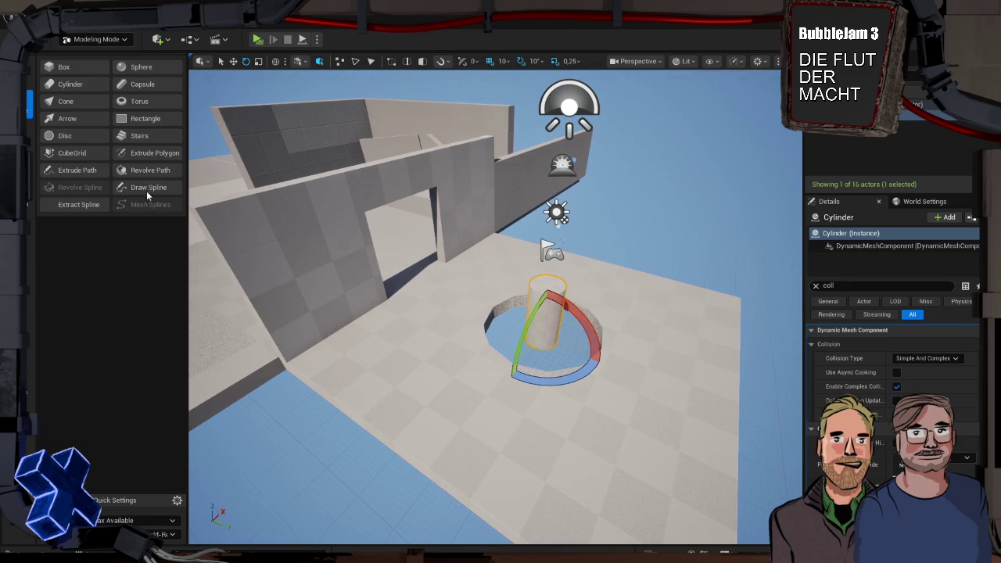
{"action": "left_click", "coordinate": [30, 73]}
- Drag the cylinder's top face up, then far below the platform, and accept the pole
{"action": "left_click", "coordinate": [70, 69]}
{"action": "left_click", "coordinate": [548, 285]}
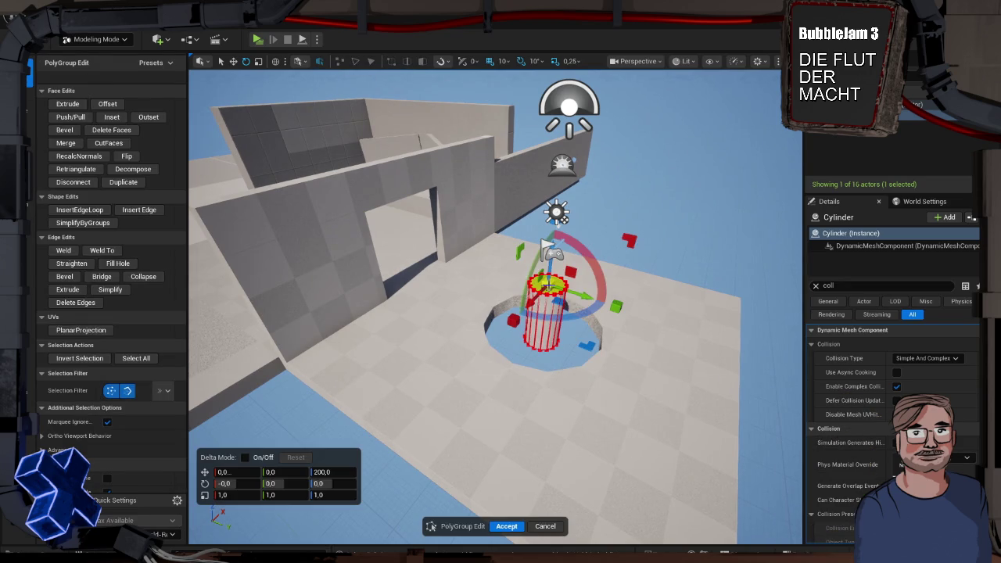
{"action": "left_click_drag", "start_coordinate": [550, 270], "coordinate": [569, 135]}
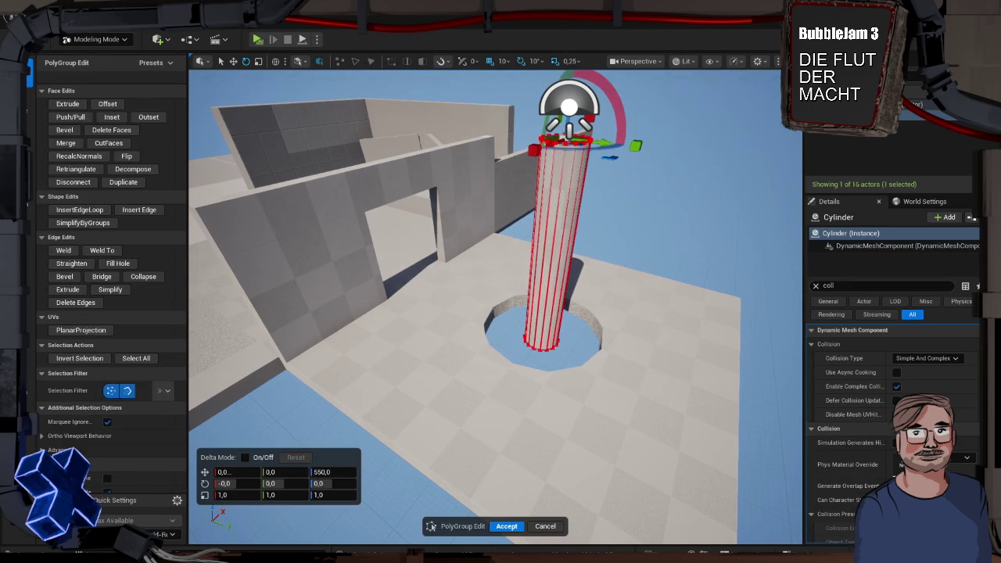
{"action": "left_click_drag", "start_coordinate": [557, 375], "coordinate": [557, 231]}
{"action": "left_click_drag", "start_coordinate": [538, 147], "coordinate": [560, 498]}
{"action": "left_click", "coordinate": [506, 526]}
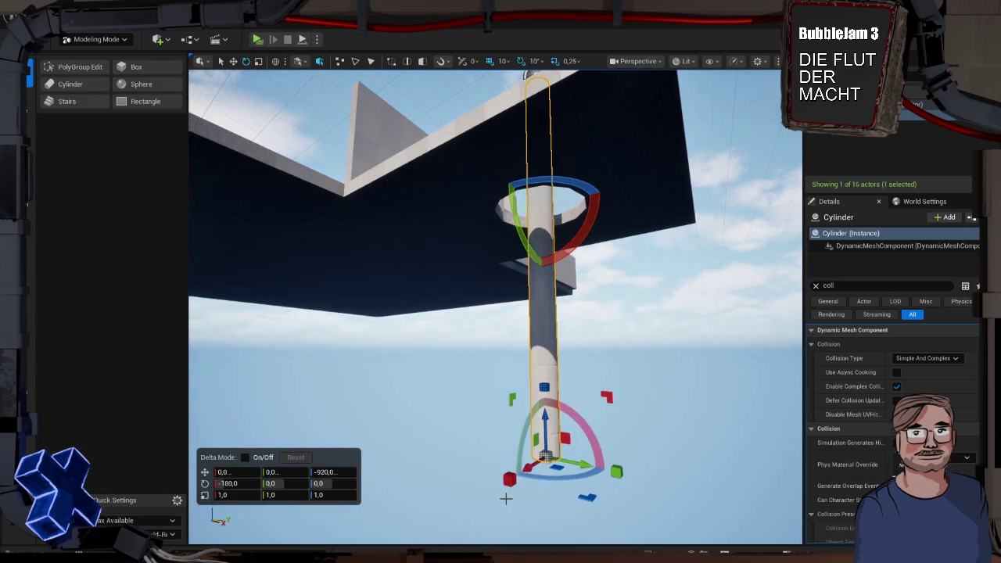
{"action": "key", "text": "f"}
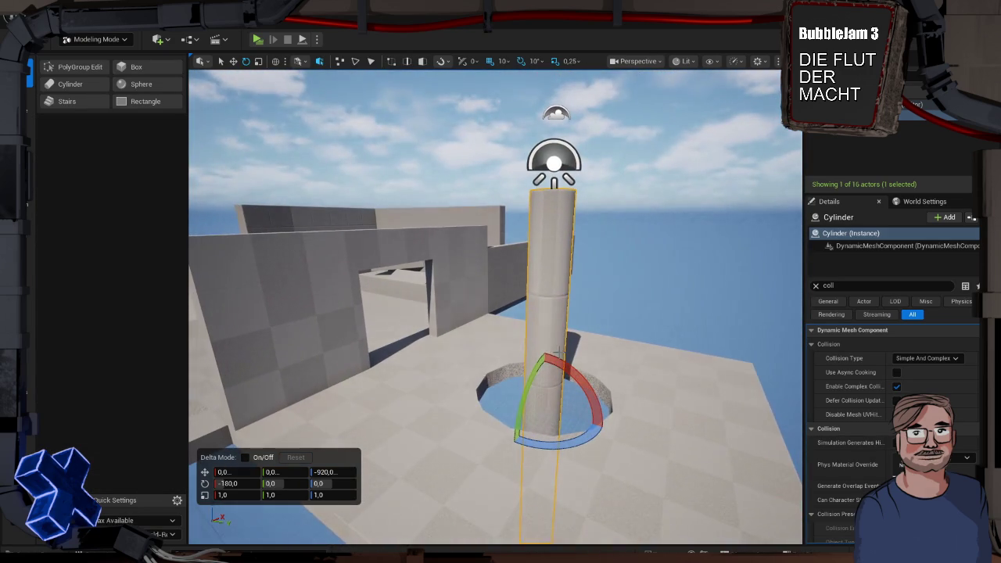
{"action": "left_click_drag", "start_coordinate": [599, 199], "coordinate": [525, 357]}
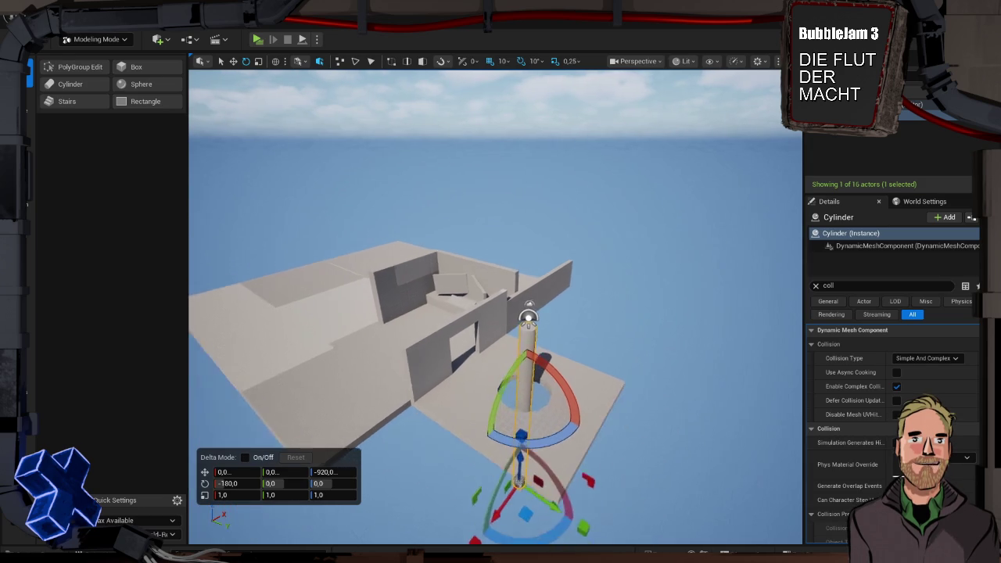
{"action": "left_click", "coordinate": [614, 273]}
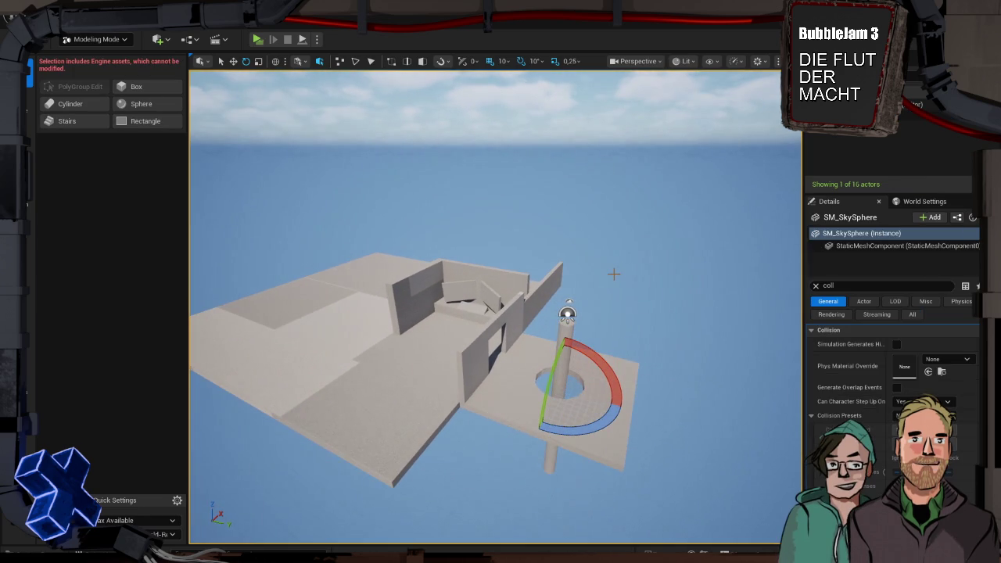
{"action": "key", "text": "w"}
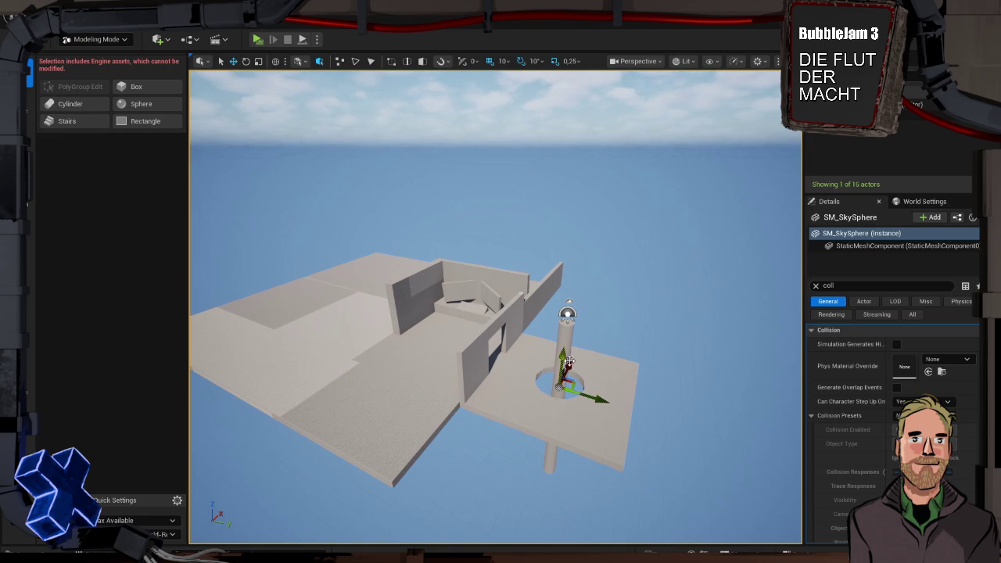
- Scale the cylinder down to thin the pole, then stretch it taller
{"action": "key", "text": "e"}
{"action": "key", "text": "r"}
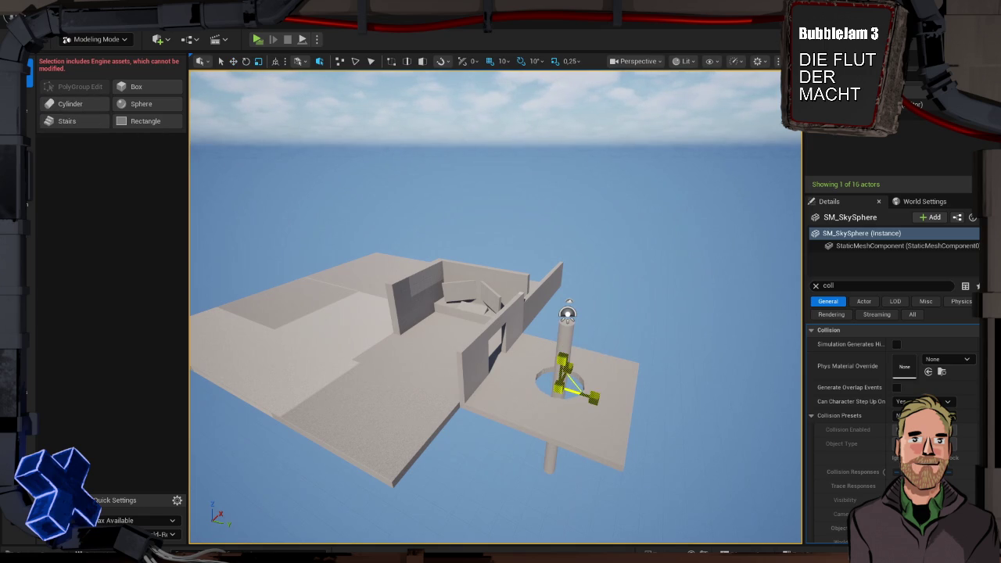
{"action": "left_click", "coordinate": [565, 344]}
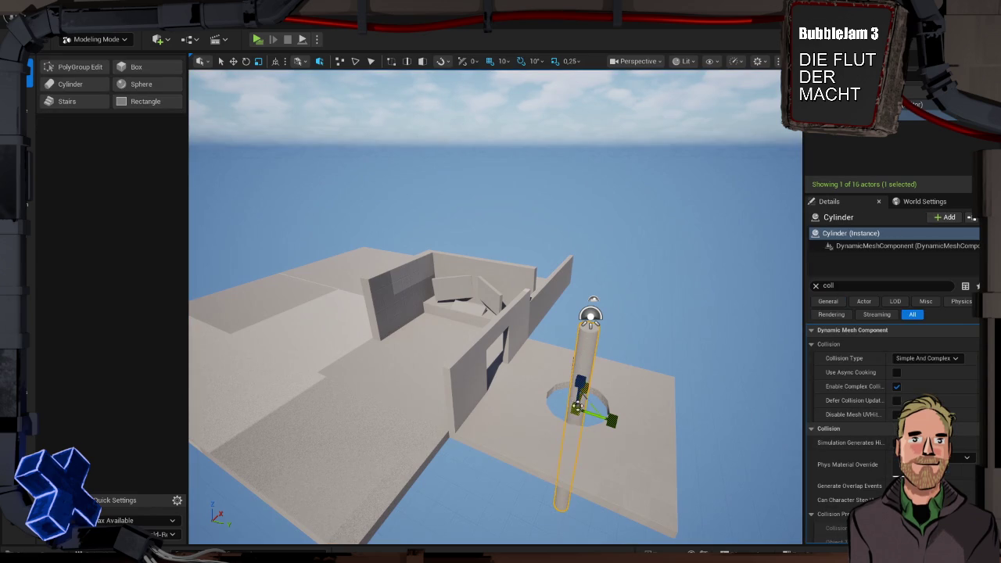
{"action": "mouse_move", "coordinate": [581, 385]}
{"action": "left_mouse_down"}
{"action": "mouse_move", "coordinate": [580, 368]}
{"action": "mouse_move", "coordinate": [580, 401]}
{"action": "mouse_move", "coordinate": [583, 313]}
{"action": "mouse_move", "coordinate": [583, 345]}
{"action": "left_mouse_up"}
{"action": "key", "text": "e"}
{"action": "key", "text": "r"}
- Return to Selection Mode and clear the Outliner search to list every actor
{"action": "left_click", "coordinate": [96, 39]}
{"action": "left_click", "coordinate": [97, 56]}
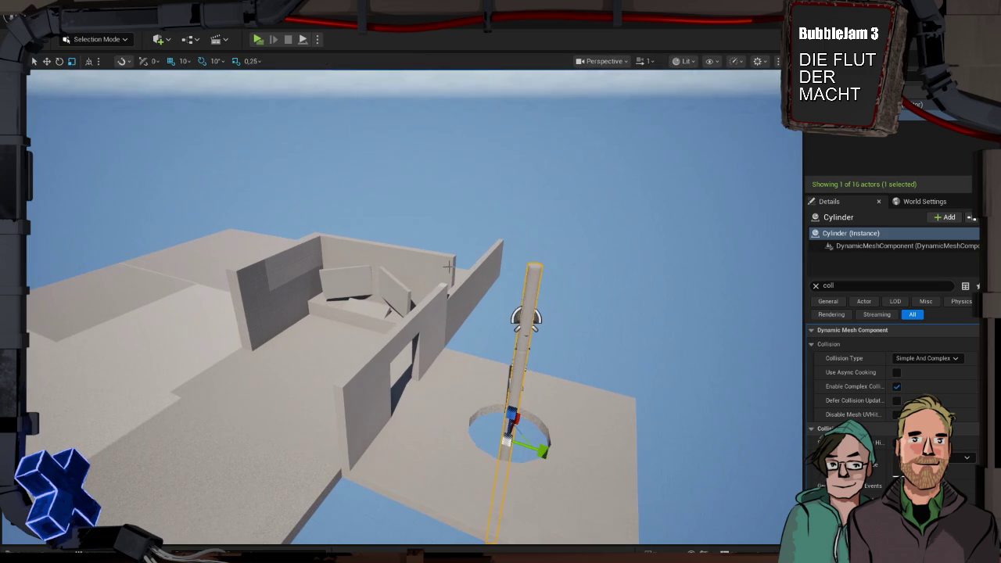
{"action": "left_click", "coordinate": [608, 316]}
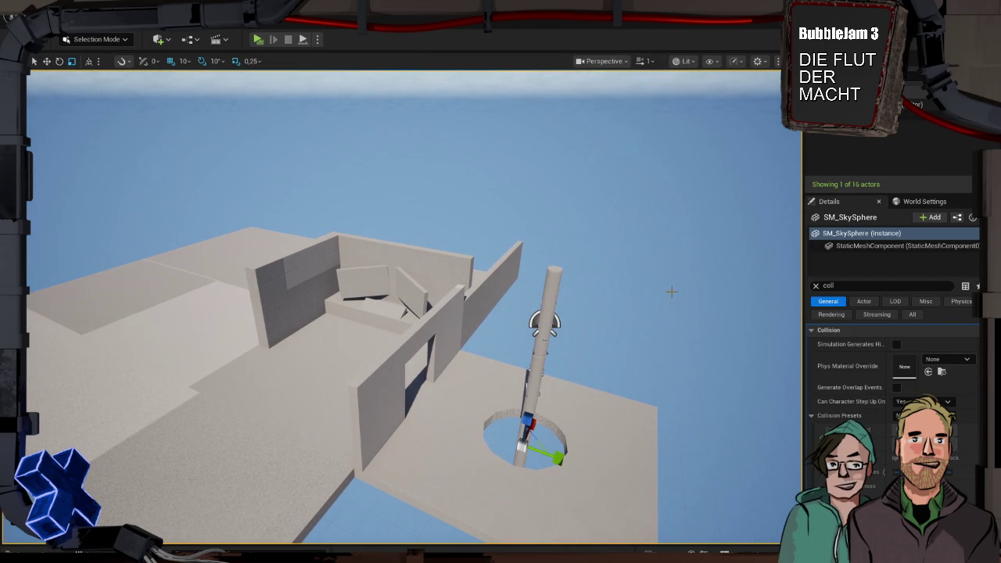
{"action": "left_click", "coordinate": [908, 84]}
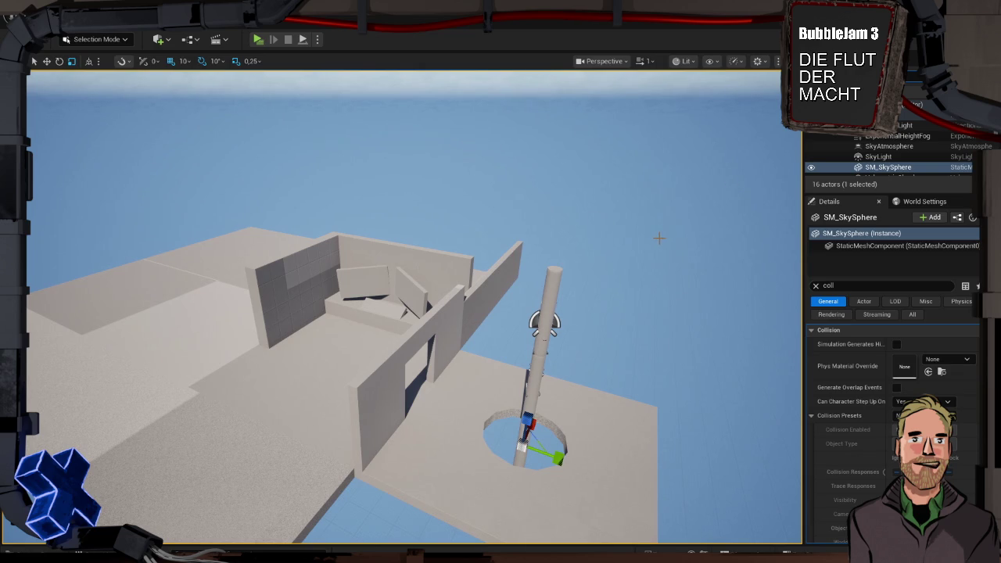
- Move the PlayerStart beside the pole near the wall and launch a play preview with Alt+P
{"action": "scroll", "coordinate": [865, 155], "scroll_direction": "down", "scroll_amount": 3}
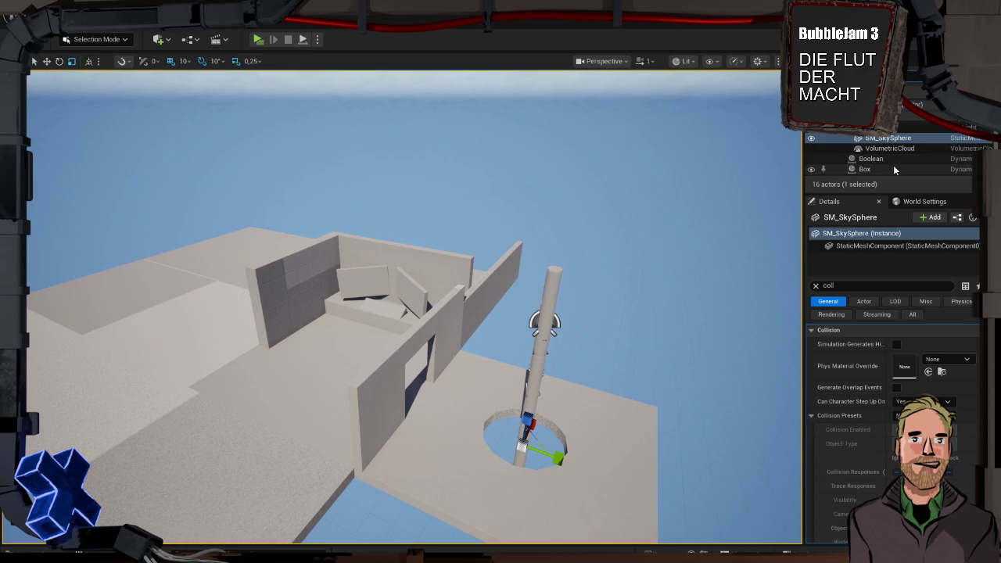
{"action": "scroll", "coordinate": [893, 165], "scroll_direction": "up", "scroll_amount": 3}
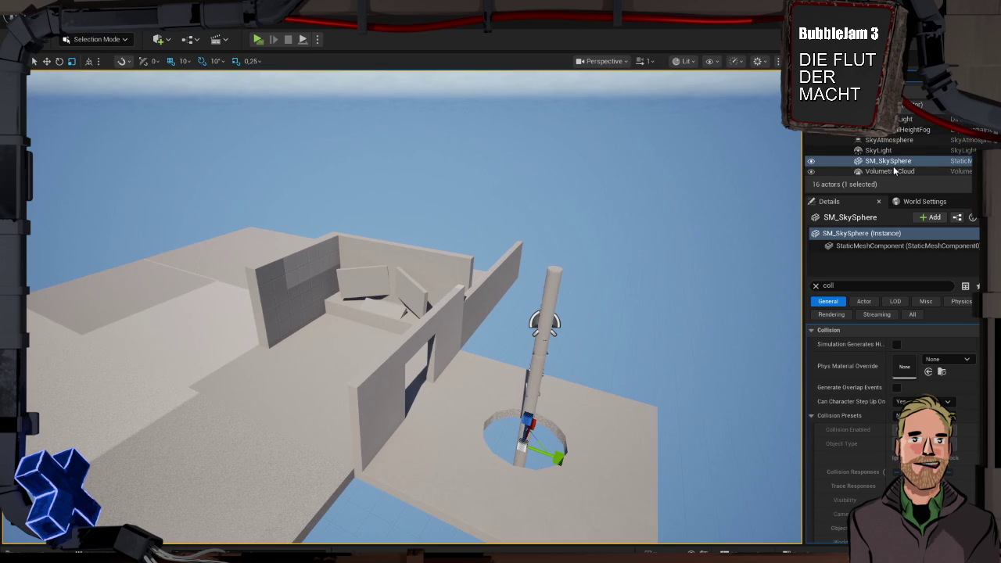
{"action": "scroll", "coordinate": [900, 161], "scroll_direction": "down", "scroll_amount": 5}
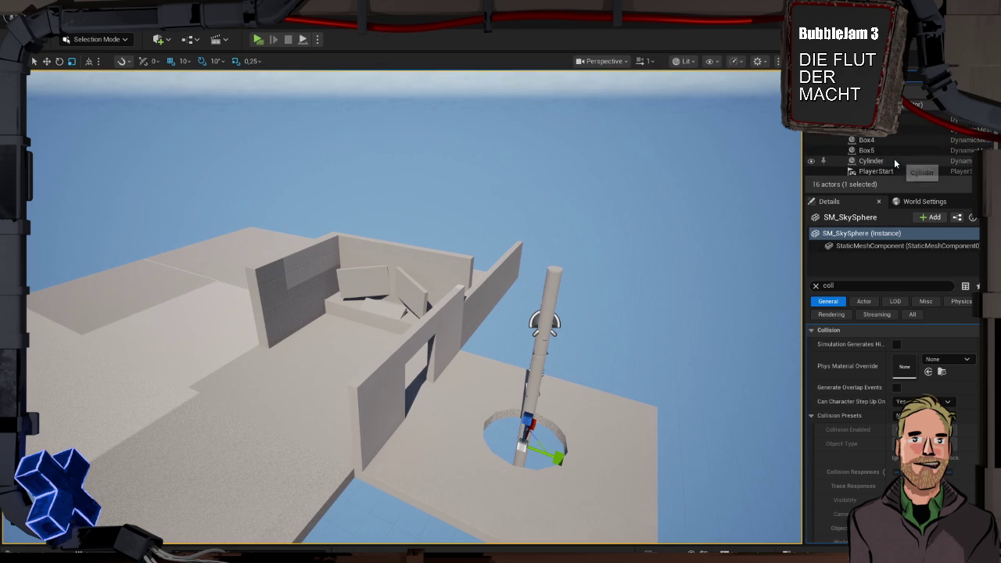
{"action": "left_click", "coordinate": [892, 151]}
{"action": "key", "text": "w"}
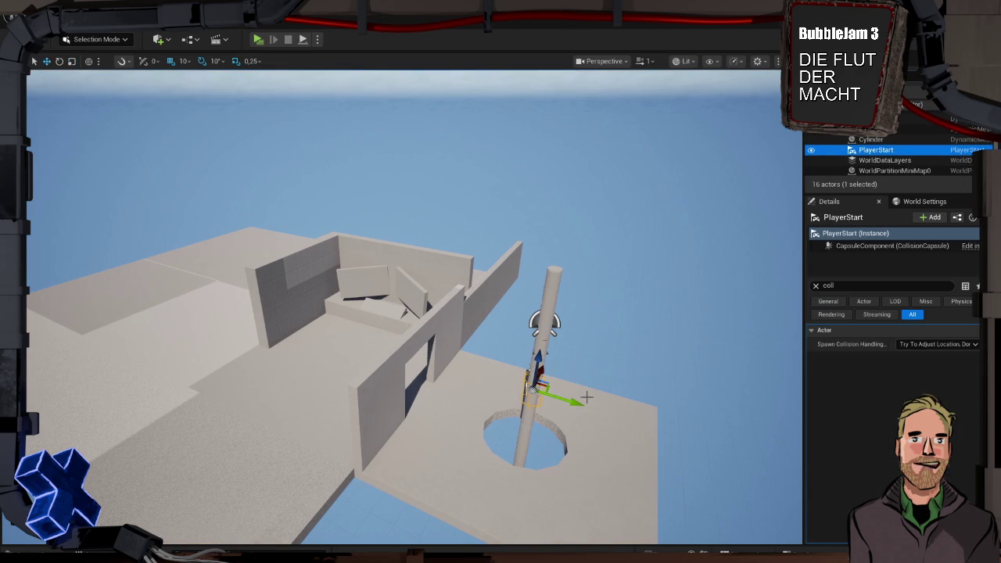
{"action": "left_click_drag", "start_coordinate": [578, 400], "coordinate": [511, 394]}
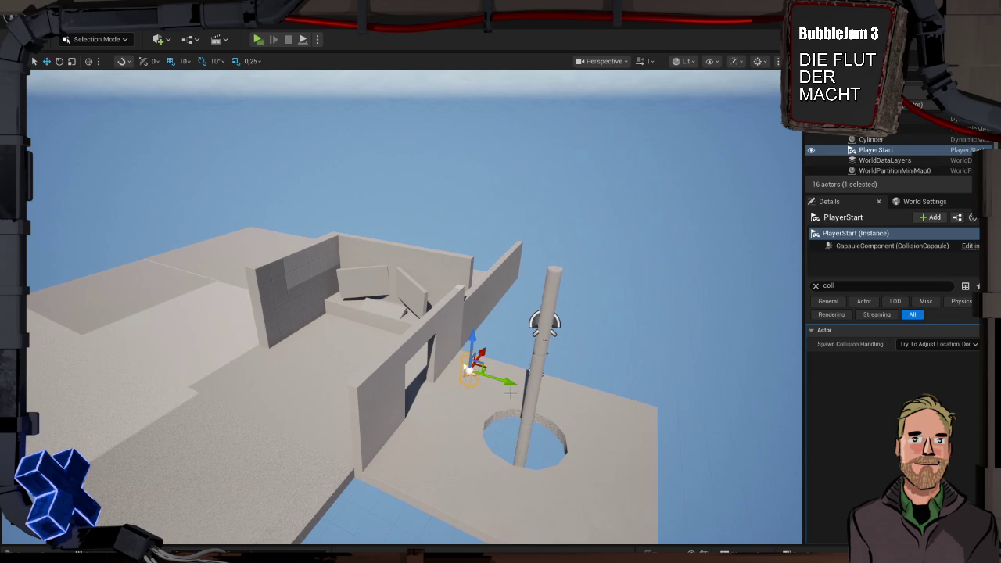
{"action": "key", "text": "alt+p"}
{"action": "left_click", "coordinate": [516, 402]}
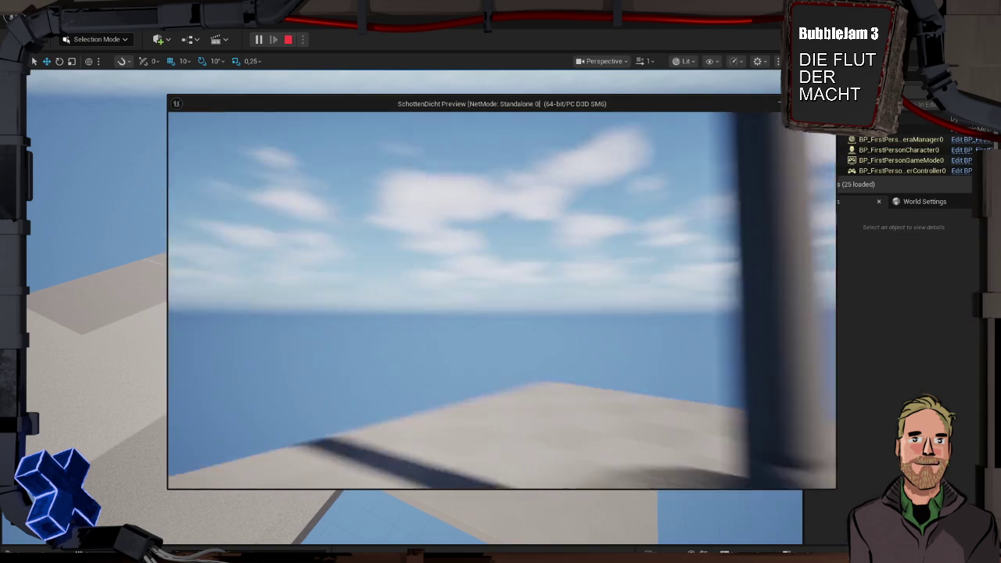
- Walk the character toward the two leaning panels, then stop the preview with Escape
{"action": "key", "text": "w"}
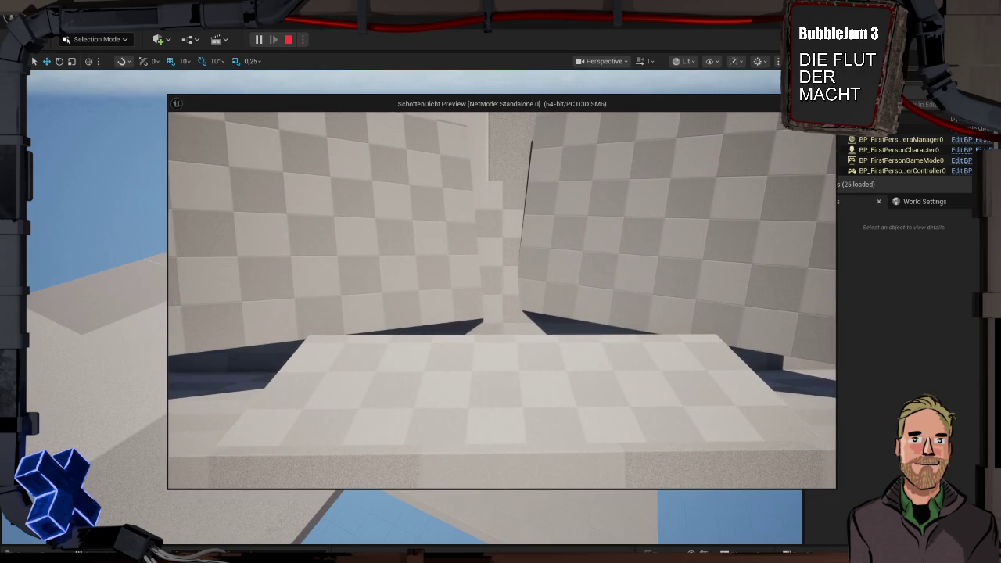
{"action": "key", "text": "Escape"}
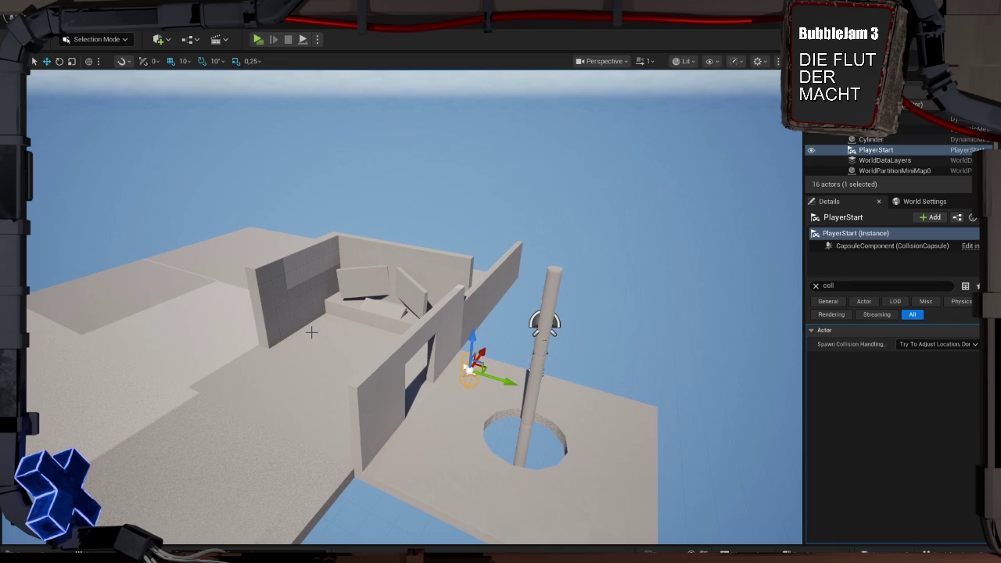
- Launch Affinity from Windows search and decline the 3.0.3 update with 'Nicht jetzt'
{"action": "key", "text": "super"}
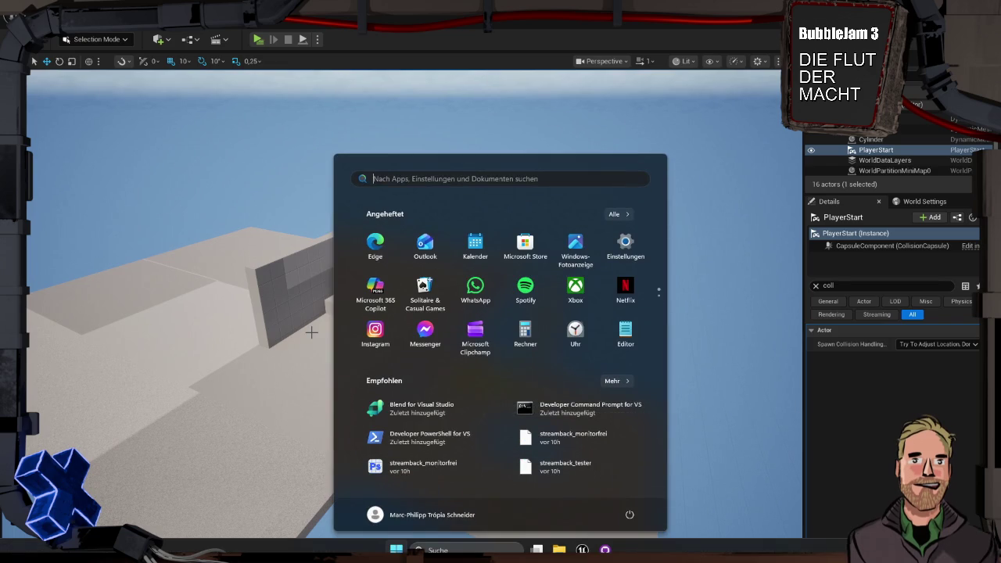
{"action": "type", "text": "affinity"}
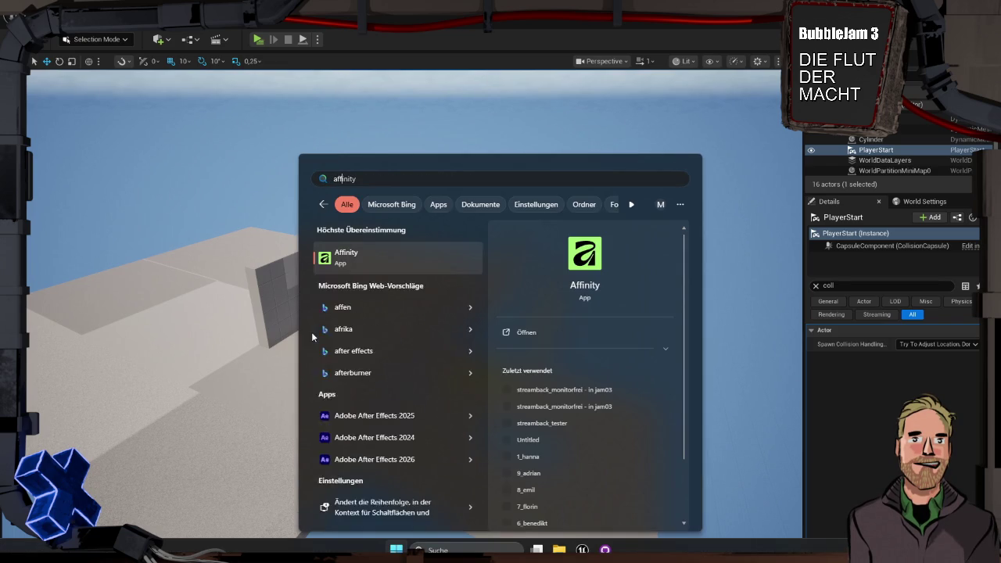
{"action": "left_click", "coordinate": [353, 264]}
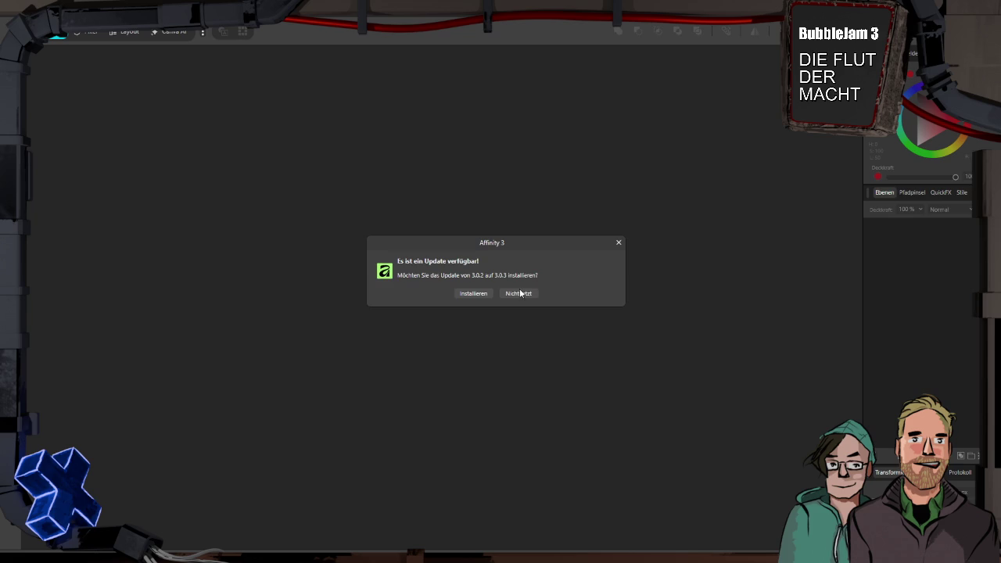
{"action": "left_click", "coordinate": [515, 293]}
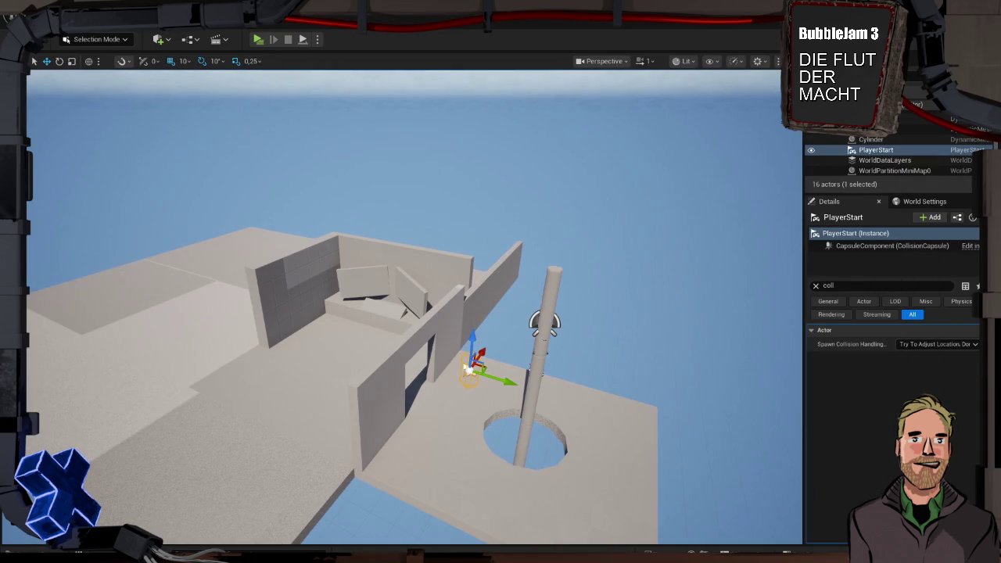
- Create a new folder named 'Game' under Content in the Content Drawer
{"action": "key", "text": "ctrl+space"}
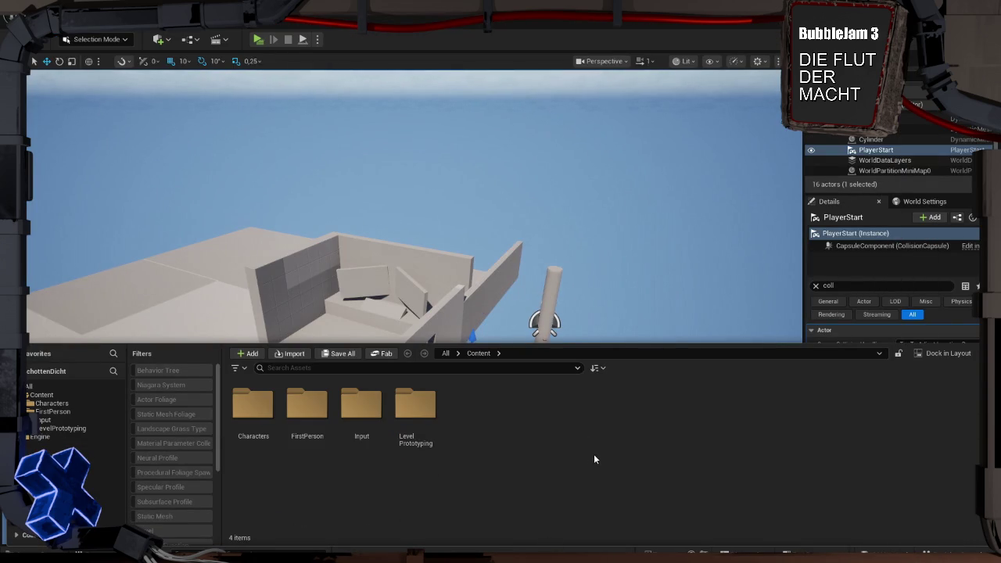
{"action": "right_click", "coordinate": [493, 448]}
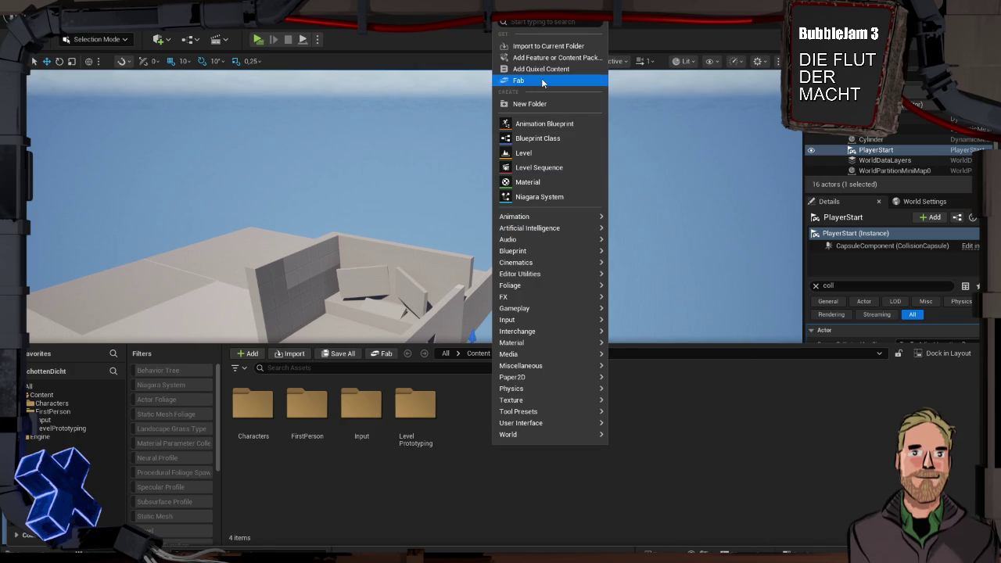
{"action": "left_click", "coordinate": [545, 105]}
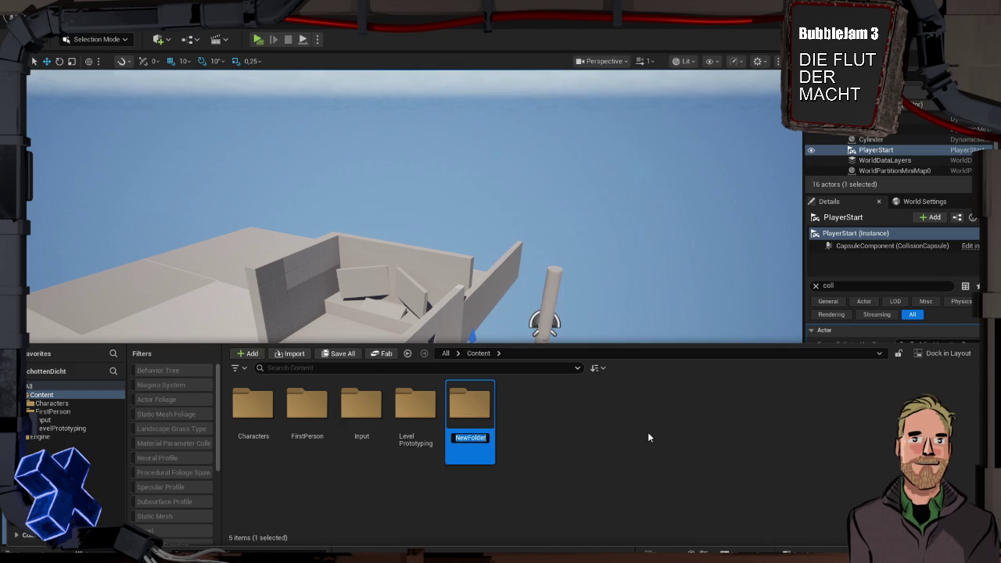
{"action": "type", "text": "Game"}
{"action": "key", "text": "Return"}
- Set the Game folder's colour to black and open the folder
{"action": "right_click", "coordinate": [362, 411]}
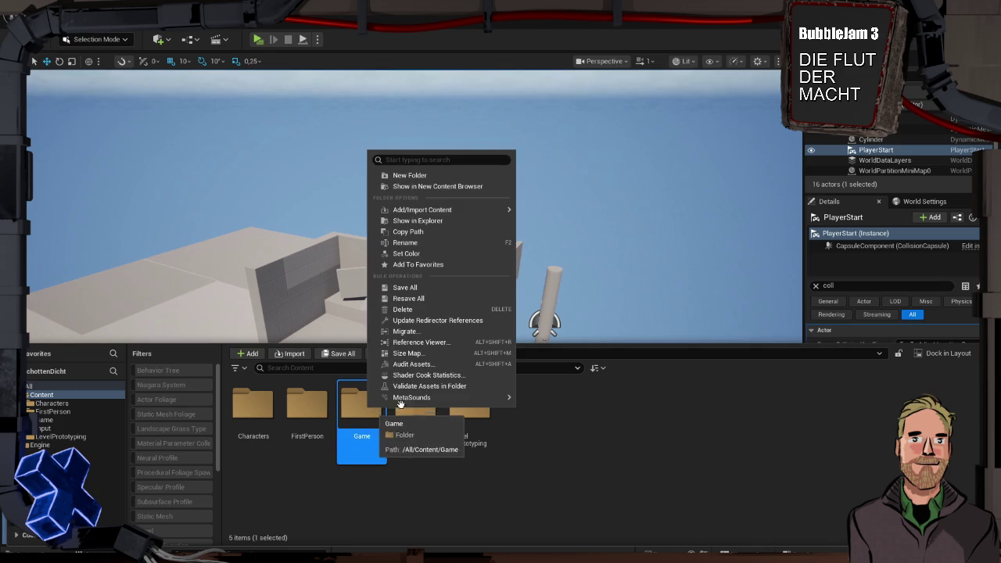
{"action": "left_click", "coordinate": [471, 254]}
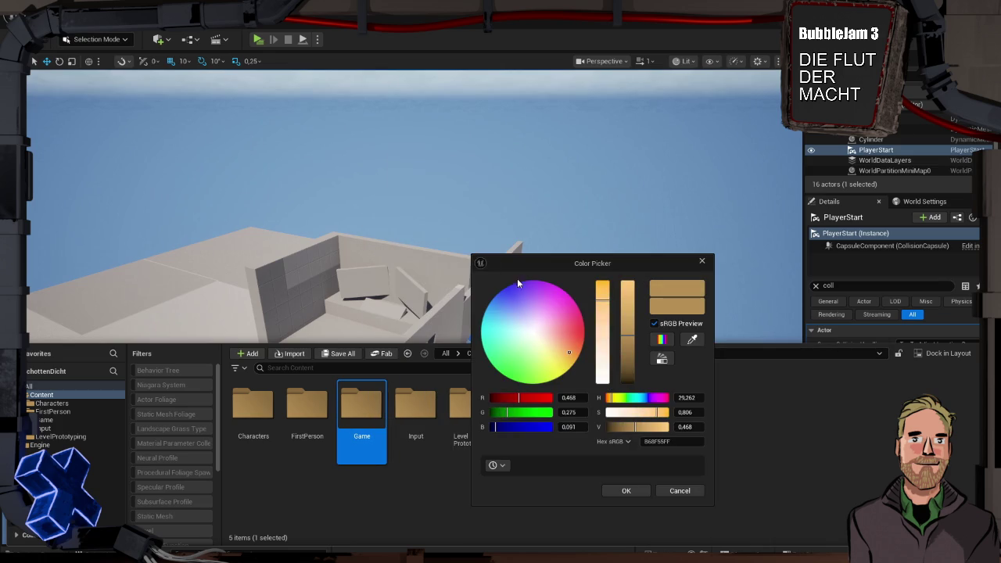
{"action": "left_click_drag", "start_coordinate": [625, 332], "coordinate": [627, 383]}
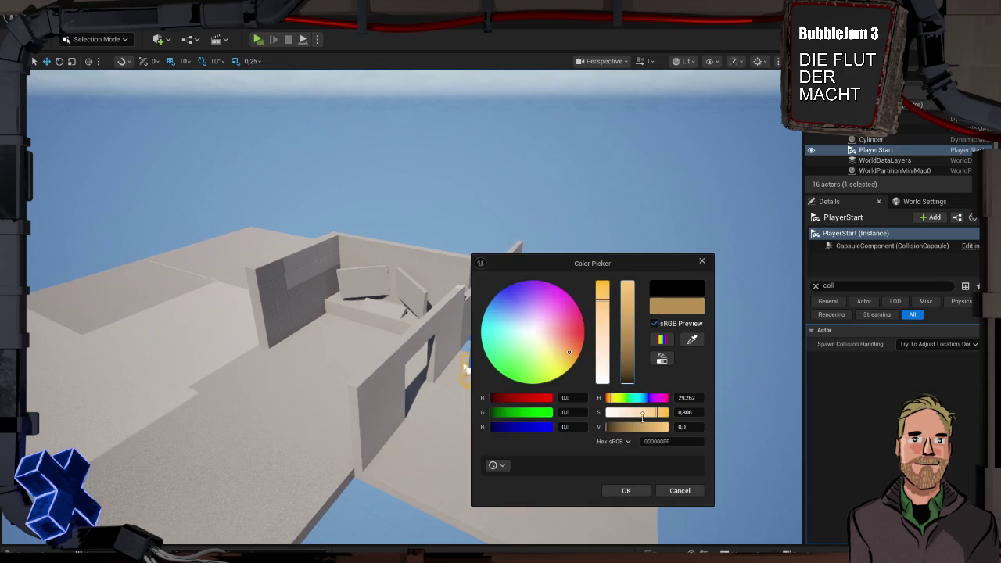
{"action": "left_click", "coordinate": [627, 491]}
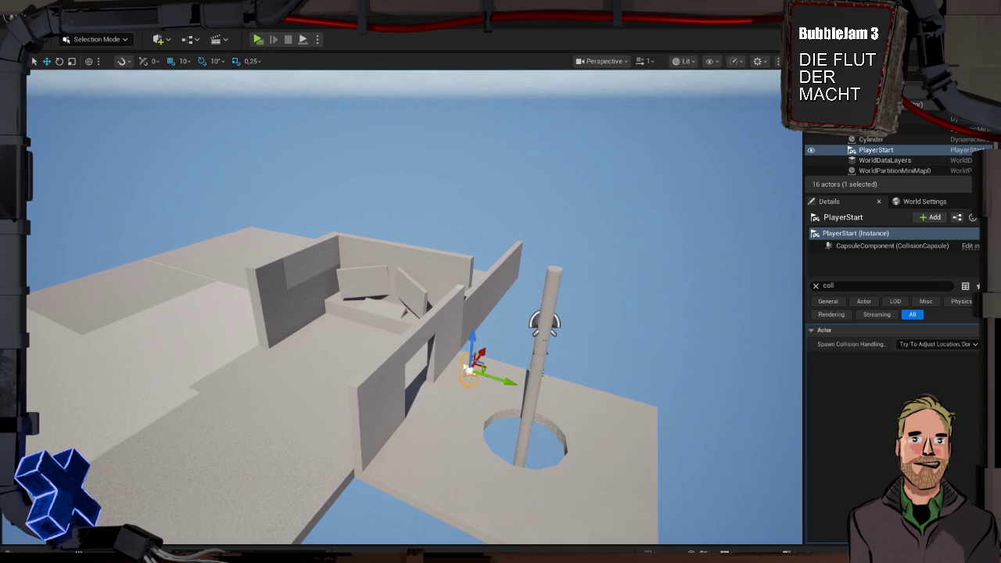
{"action": "key", "text": "ctrl+space"}
{"action": "double_click", "coordinate": [358, 407]}
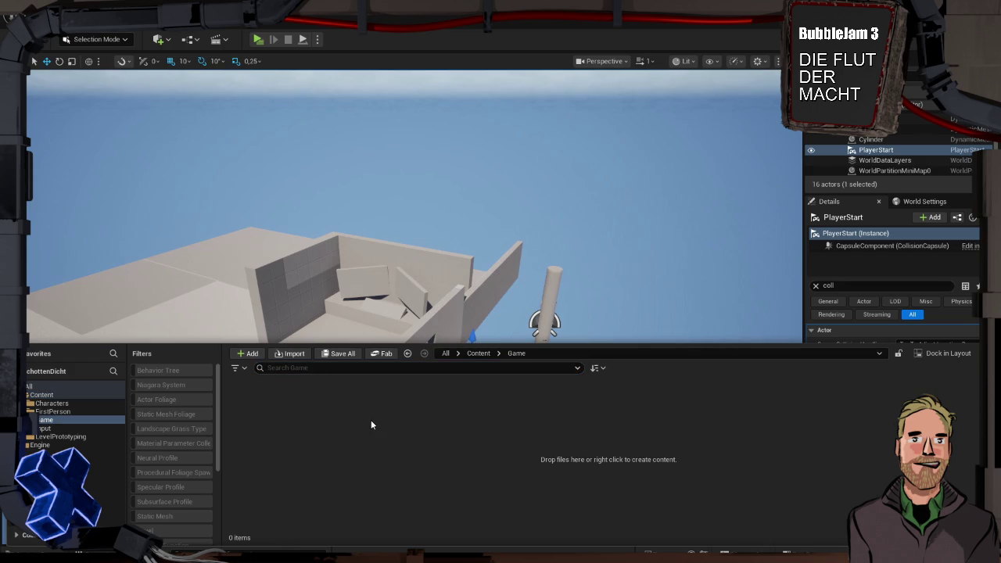
- Create a new folder named UI inside the Game folder
{"action": "right_click", "coordinate": [372, 425]}
{"action": "mouse_move", "coordinate": [372, 422]}
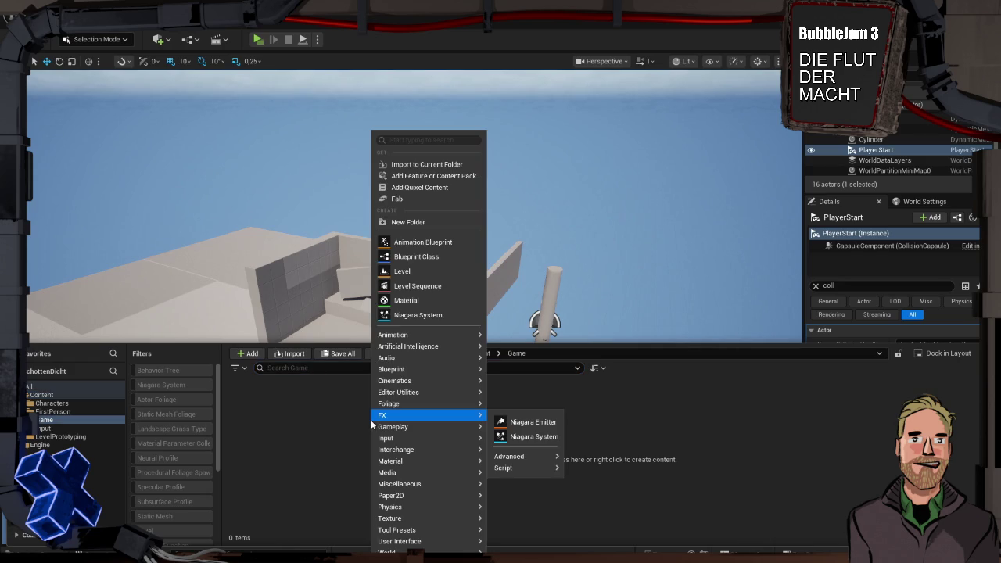
{"action": "left_click", "coordinate": [435, 222]}
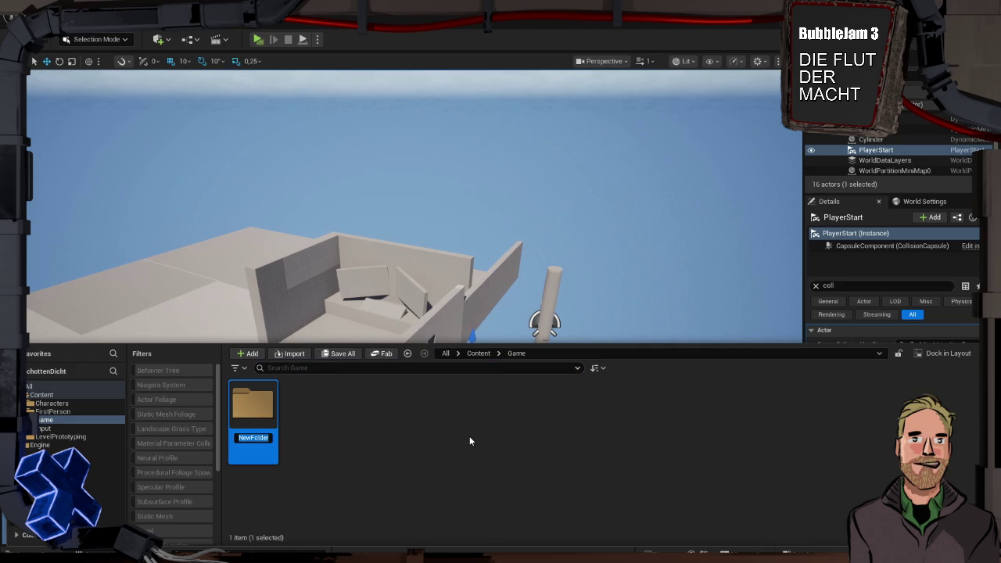
{"action": "type", "text": "UI"}
{"action": "key", "text": "Return"}
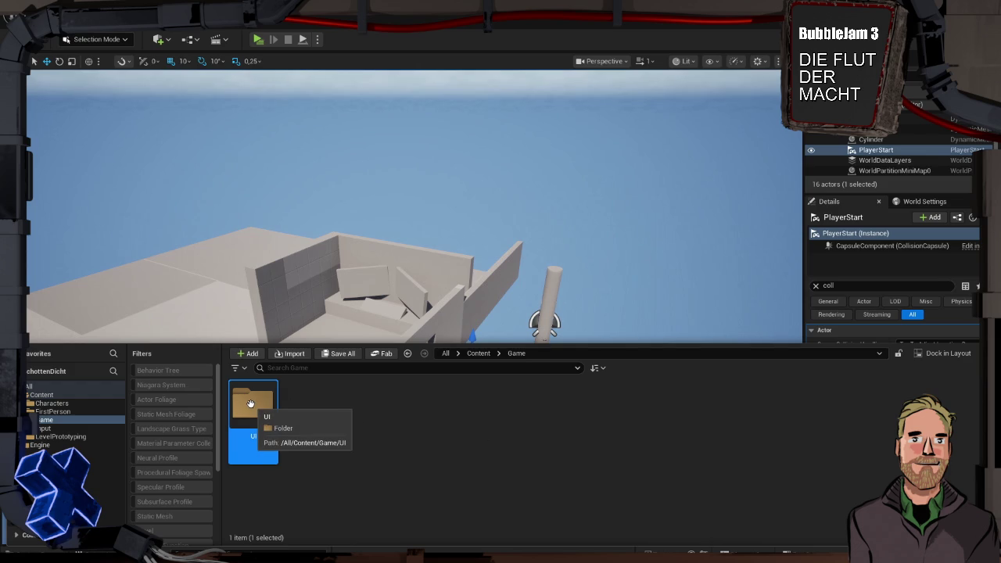
- Inside UI, create a User Widget blueprint named UI_GameOverlay and open it in the designer
{"action": "double_click", "coordinate": [250, 404]}
{"action": "right_click", "coordinate": [286, 434]}
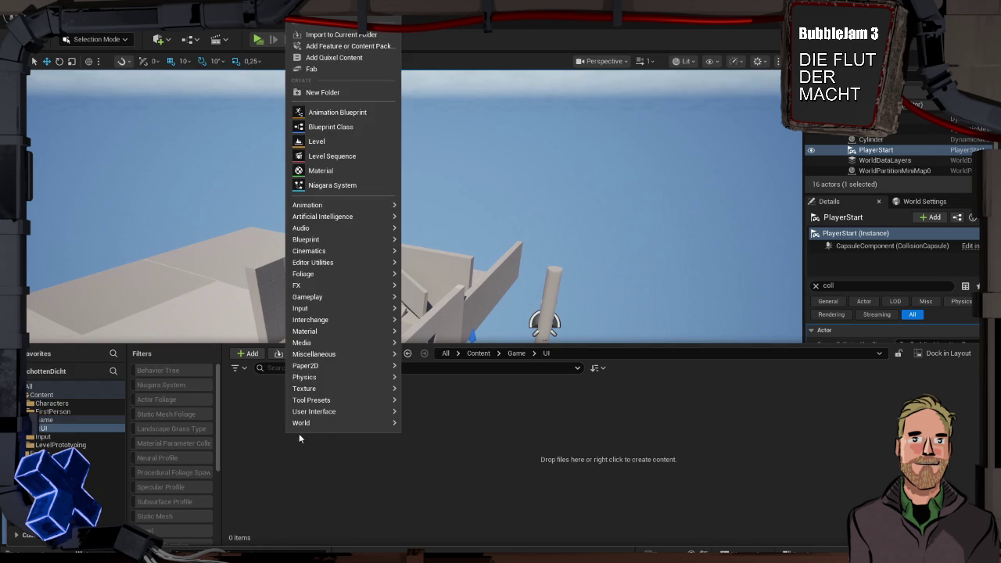
{"action": "mouse_move", "coordinate": [332, 412]}
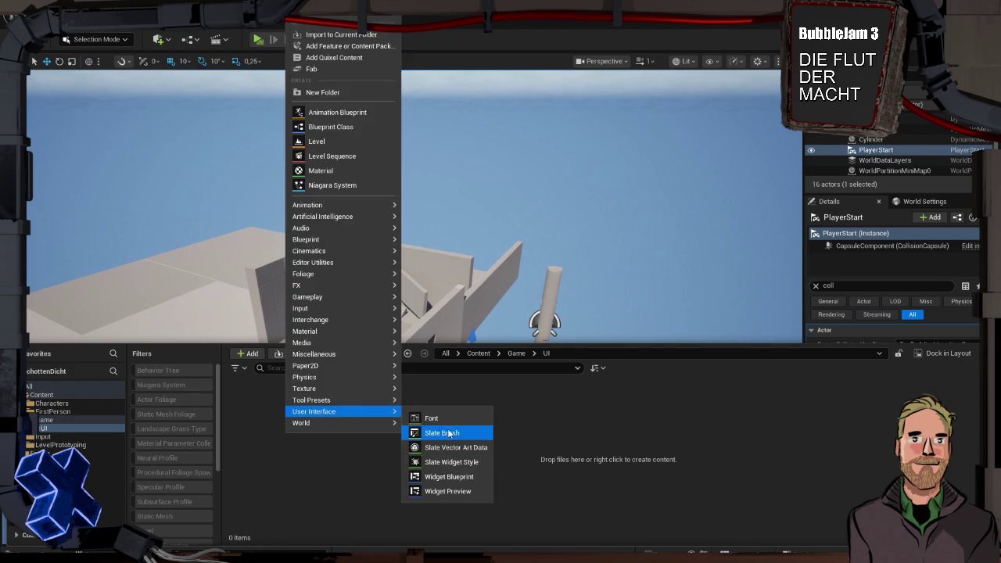
{"action": "left_click", "coordinate": [467, 478]}
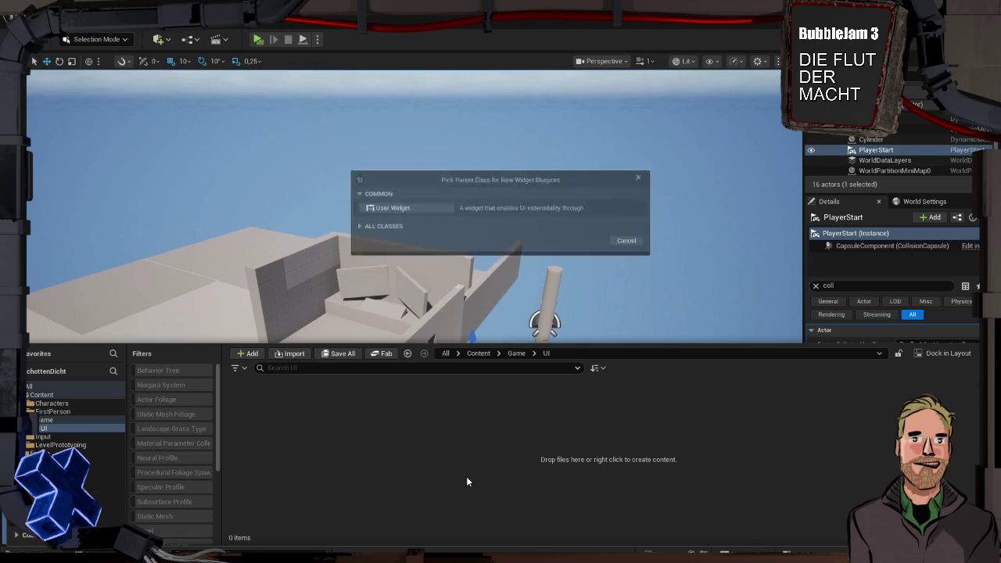
{"action": "left_click", "coordinate": [407, 209]}
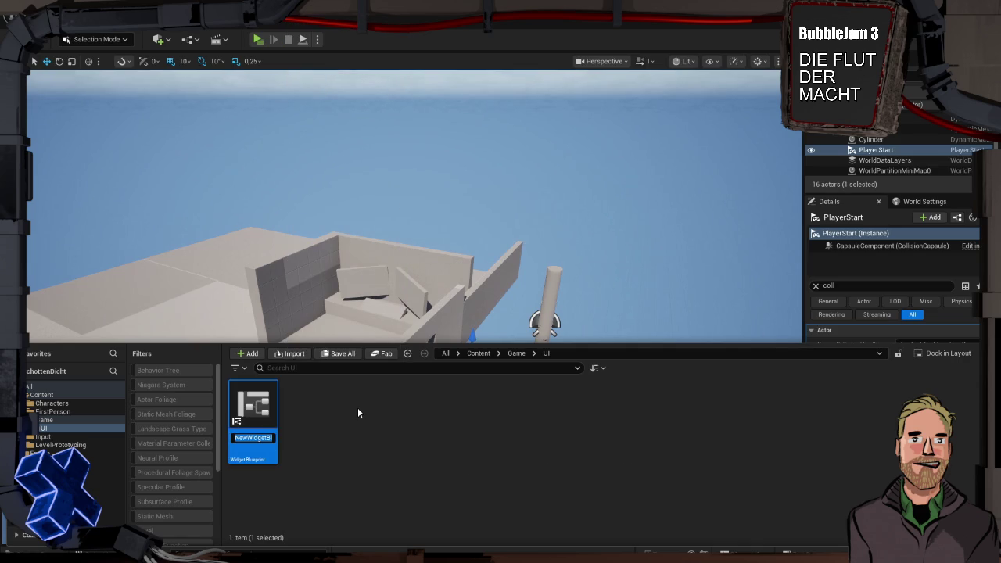
{"action": "type", "text": "UI_"}
{"action": "type", "text": "Ga"}
{"action": "type", "text": "meOverlay"}
{"action": "key", "text": "BackSpace"}
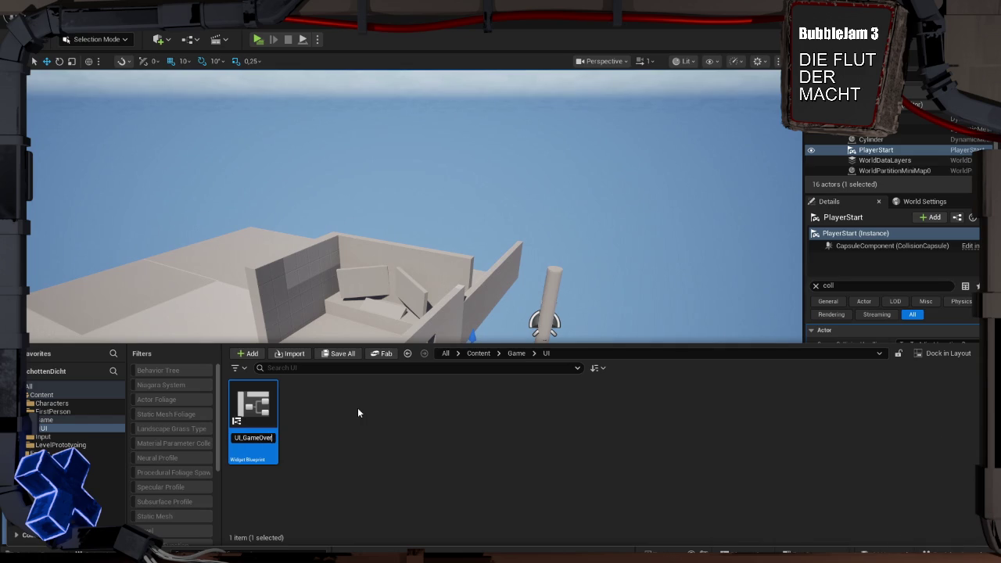
{"action": "key", "text": "Return"}
{"action": "double_click", "coordinate": [266, 408]}
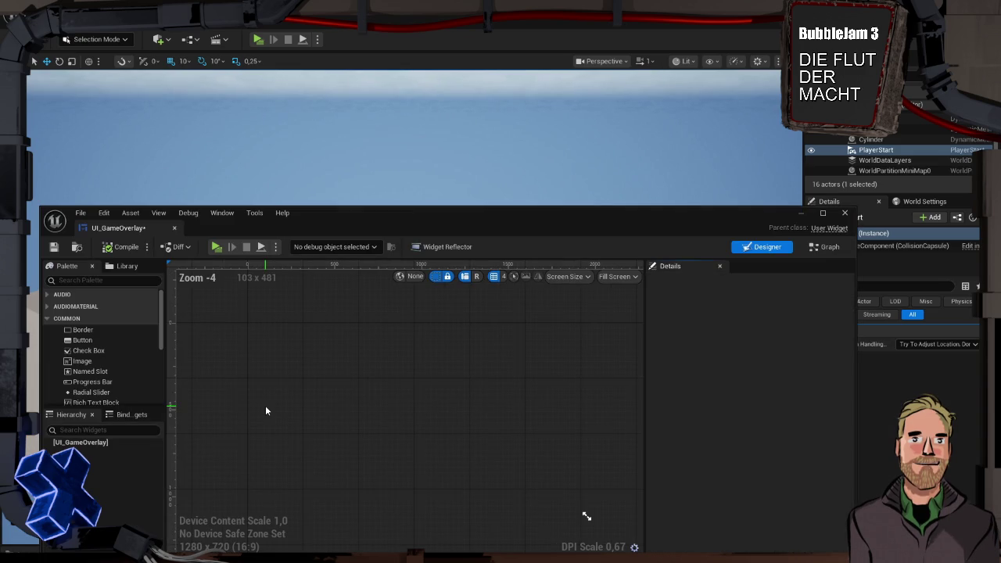
- Maximize the widget editor and add a Canvas Panel from the Palette as UI_GameOverlay's root
{"action": "left_click", "coordinate": [213, 168]}
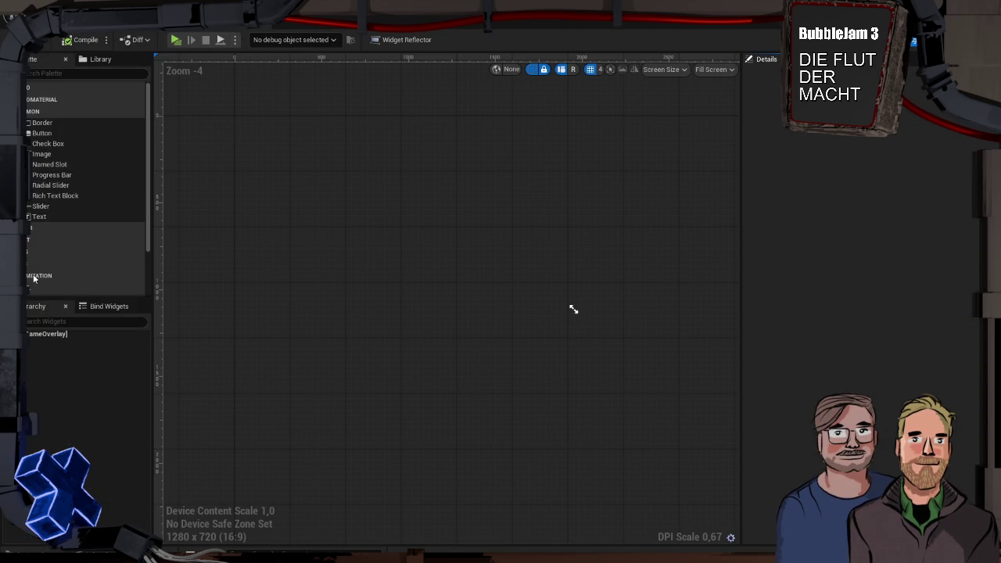
{"action": "left_click", "coordinate": [34, 73]}
{"action": "type", "text": "canvas"}
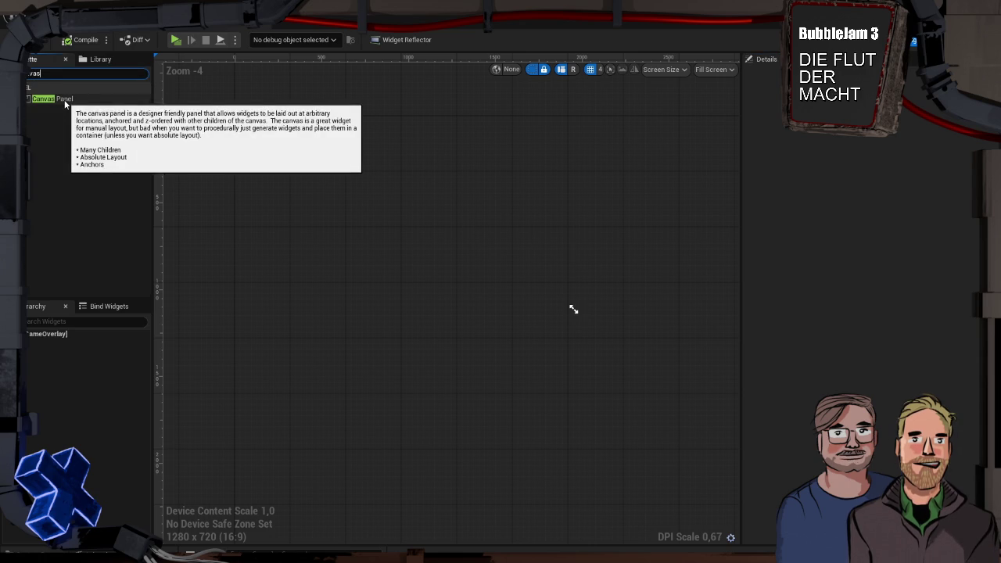
{"action": "left_click", "coordinate": [55, 100]}
{"action": "left_click_drag", "start_coordinate": [55, 100], "coordinate": [63, 344]}
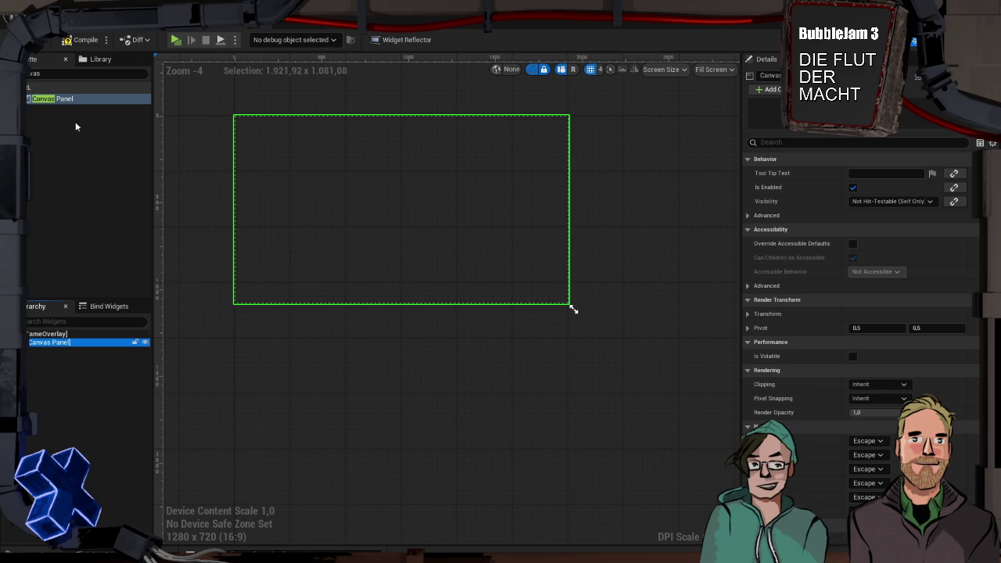
- Add a Text Block to the Canvas Panel, anchored to the centre at position 0,0
{"action": "left_click", "coordinate": [143, 73]}
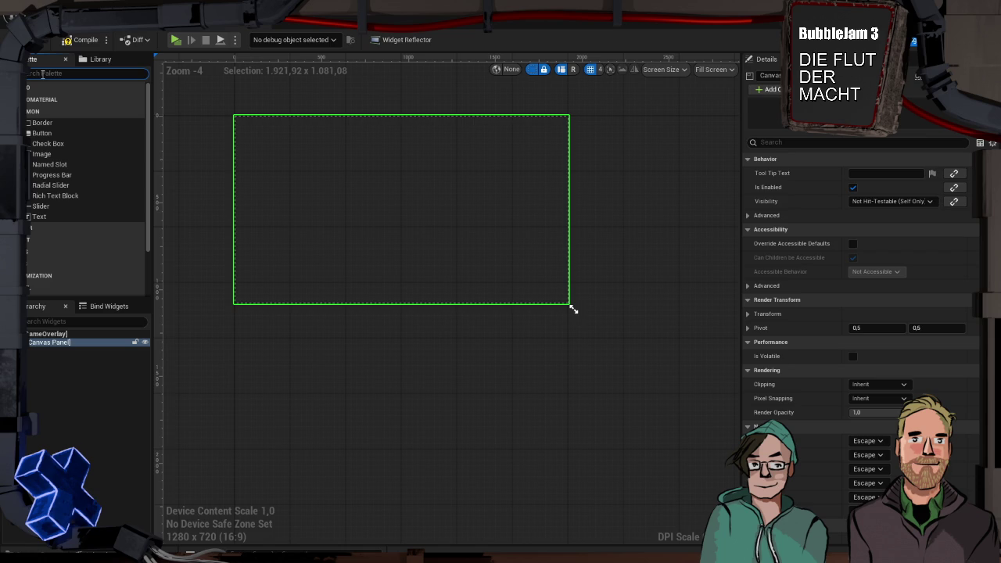
{"action": "type", "text": "text"}
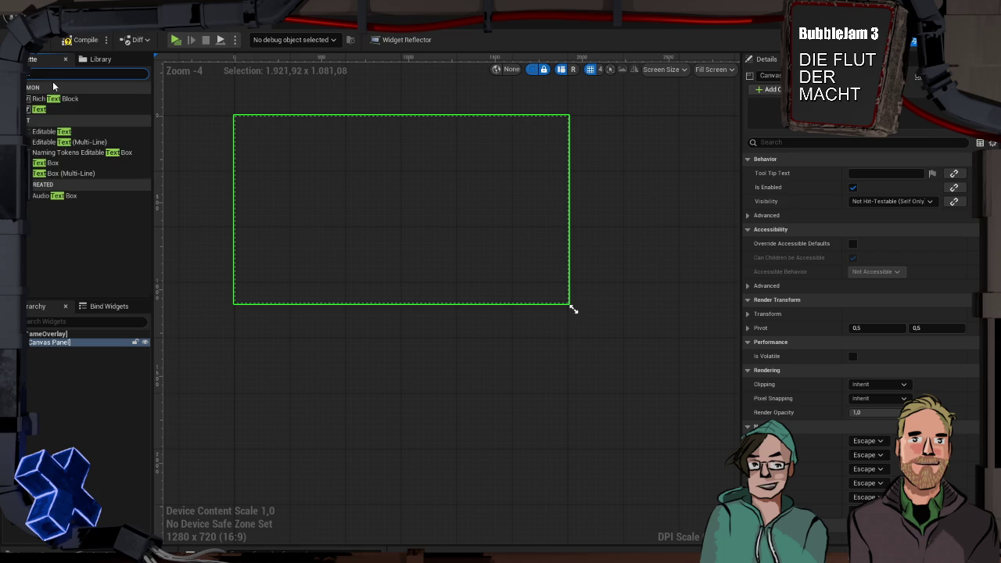
{"action": "mouse_move", "coordinate": [37, 109]}
{"action": "left_mouse_down"}
{"action": "mouse_move", "coordinate": [70, 356]}
{"action": "mouse_move", "coordinate": [62, 351]}
{"action": "left_mouse_up"}
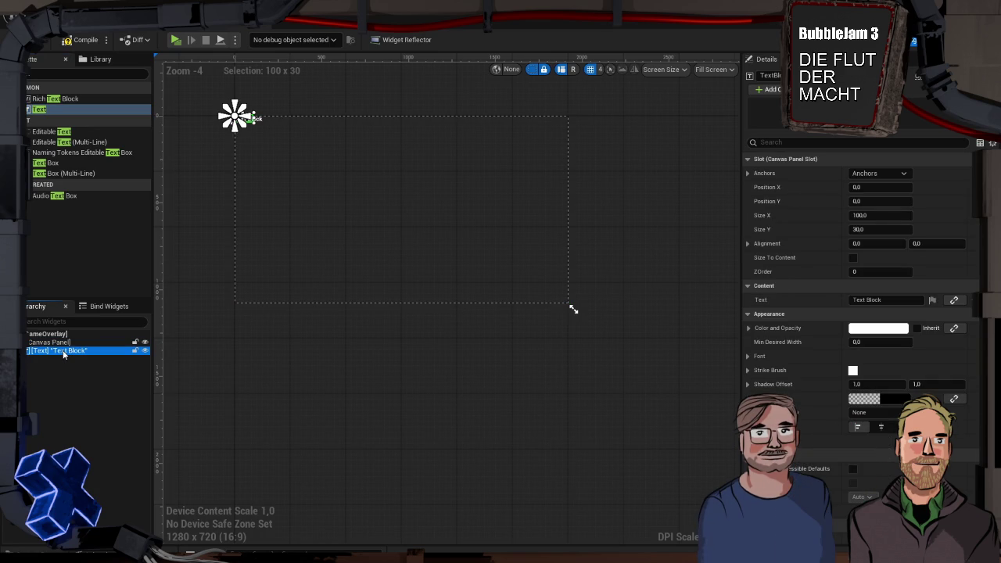
{"action": "left_click", "coordinate": [880, 173]}
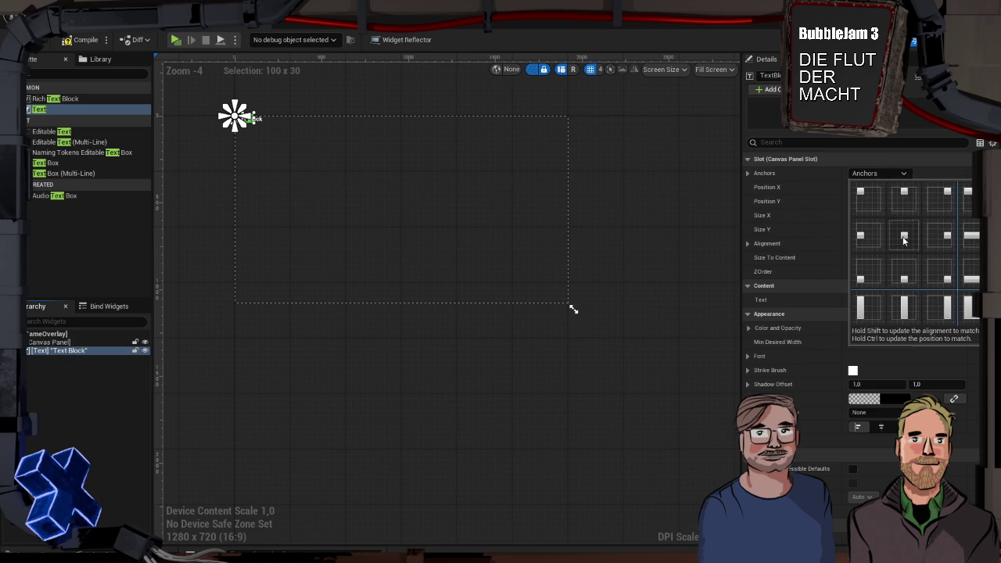
{"action": "left_click", "coordinate": [904, 237]}
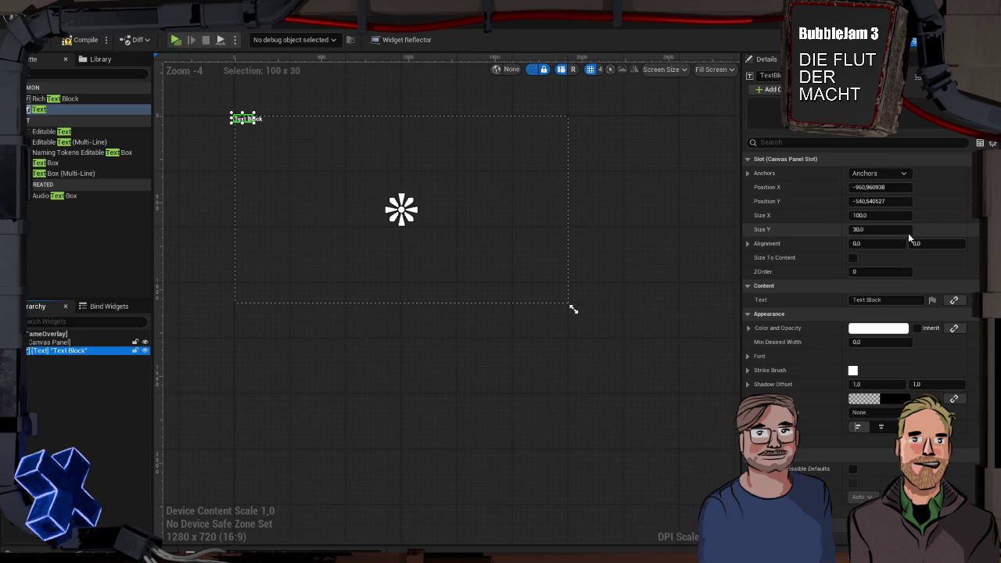
{"action": "type", "text": "0"}
{"action": "key", "text": "Tab"}
{"action": "type", "text": "0"}
{"action": "key", "text": "Return"}
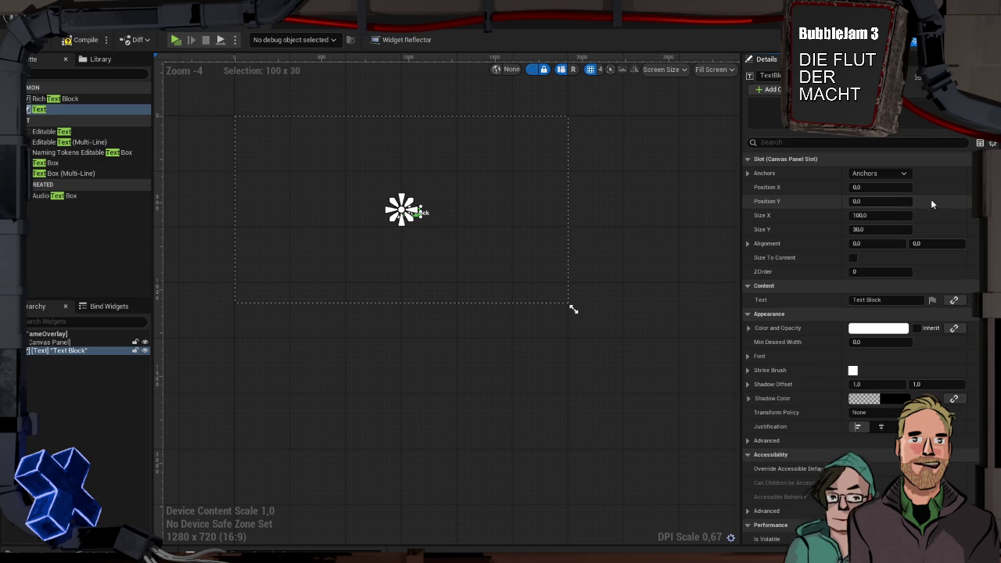
- Try Position Y -50, revert it to 0, and set the text Justification to Center
{"action": "left_click", "coordinate": [877, 201]}
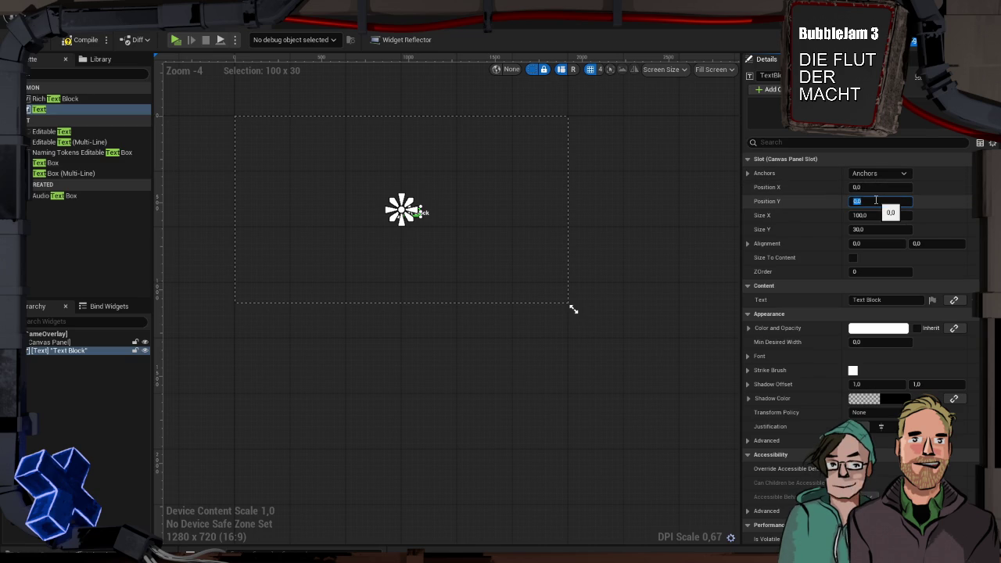
{"action": "type", "text": "-50"}
{"action": "key", "text": "Return"}
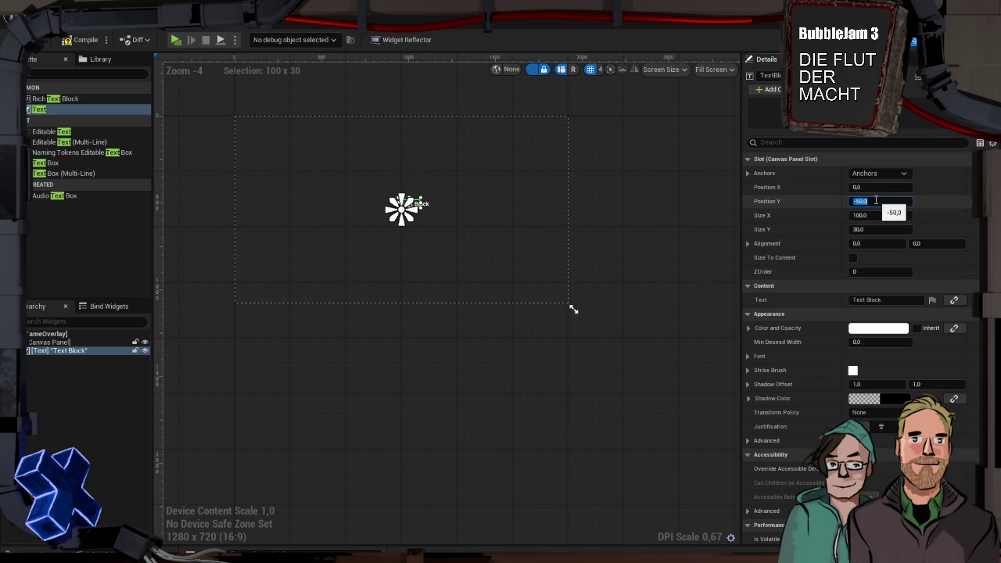
{"action": "type", "text": "0"}
{"action": "key", "text": "Return"}
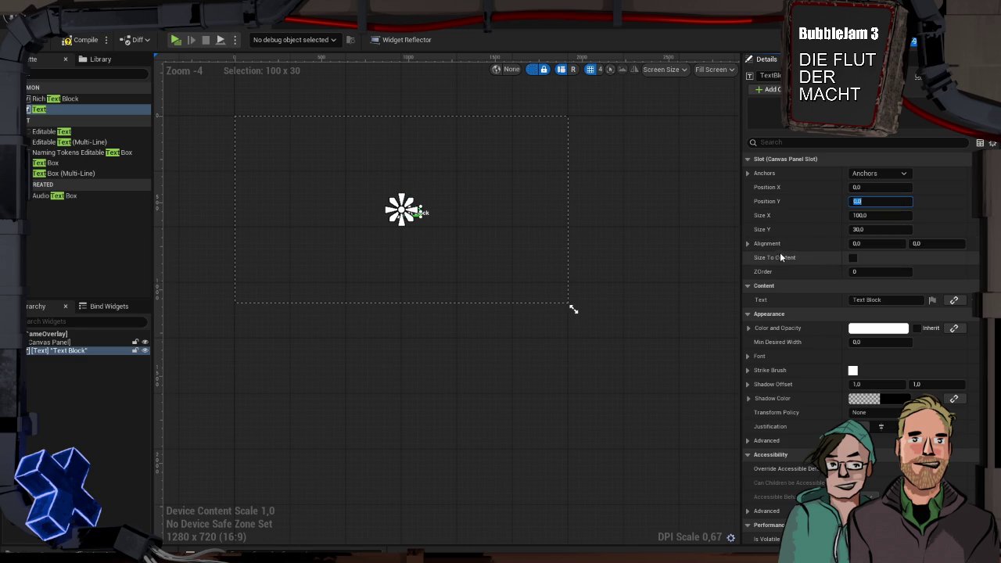
{"action": "left_click", "coordinate": [747, 244]}
{"action": "left_click", "coordinate": [747, 245]}
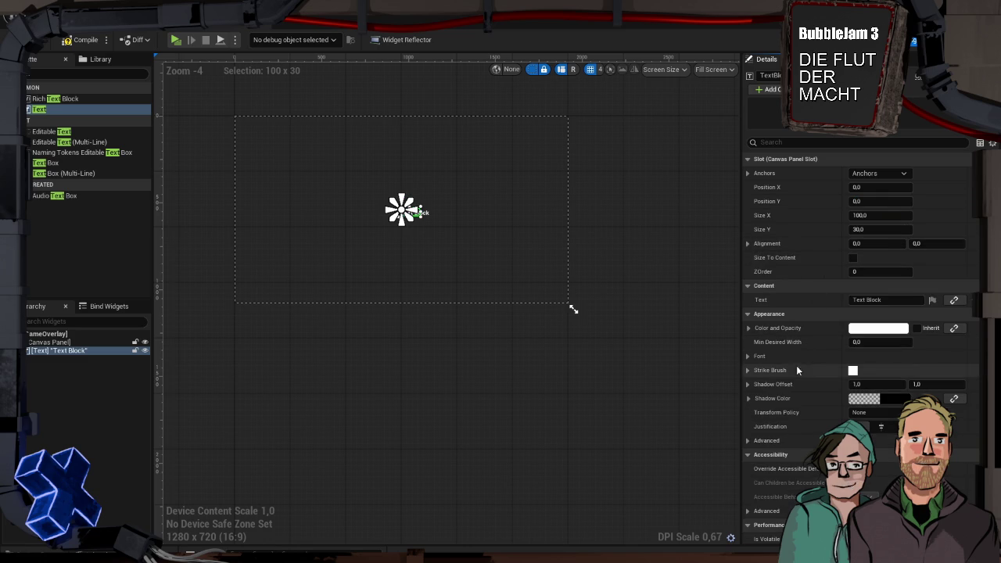
{"action": "left_click", "coordinate": [885, 427]}
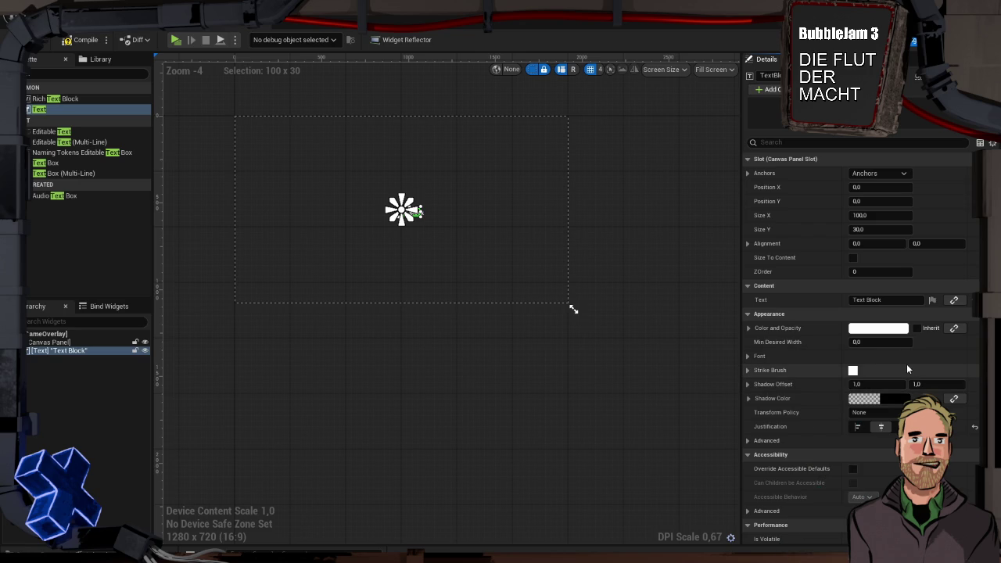
- Try a horizontal pivot of 50, then reset the pivot to its default 0.5
{"action": "scroll", "coordinate": [907, 364], "scroll_direction": "down", "scroll_amount": 2}
{"action": "scroll", "coordinate": [908, 366], "scroll_direction": "down", "scroll_amount": 8}
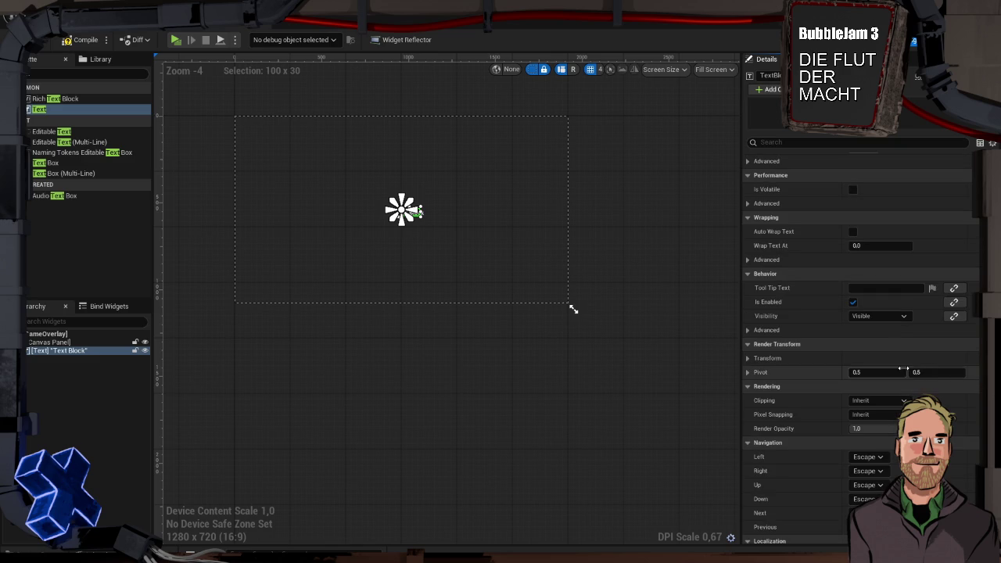
{"action": "left_click", "coordinate": [893, 374]}
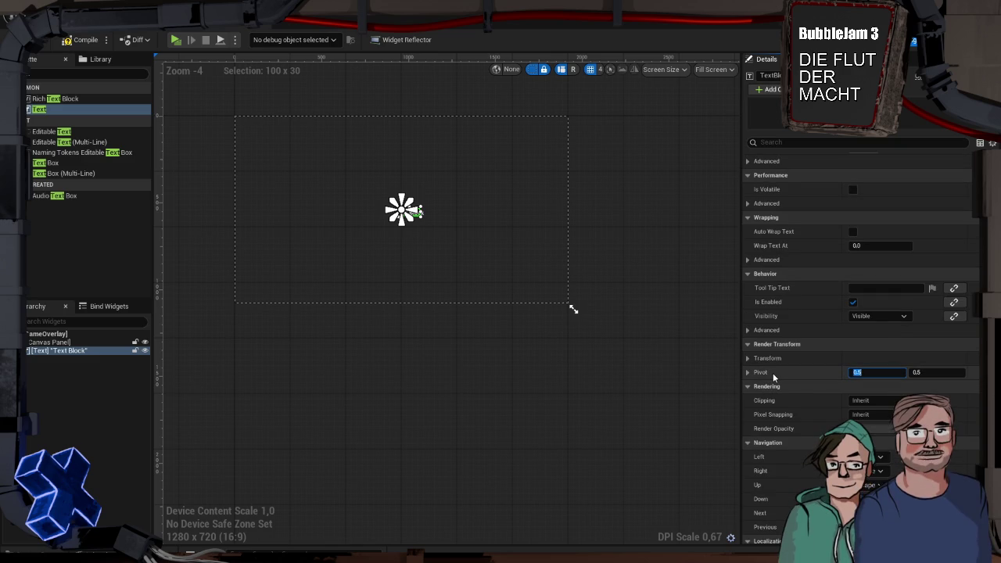
{"action": "type", "text": "50"}
{"action": "key", "text": "Tab"}
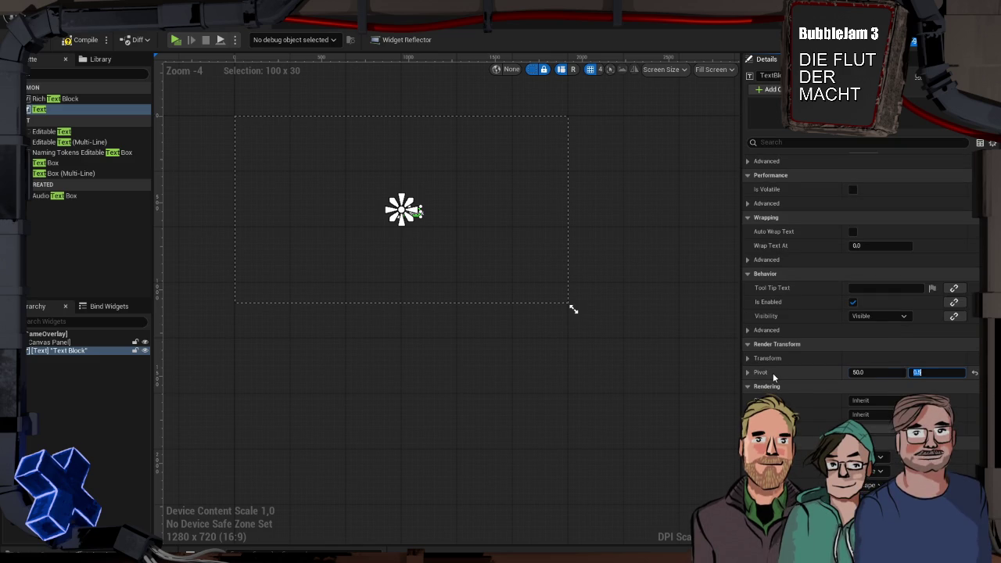
{"action": "type", "text": "50"}
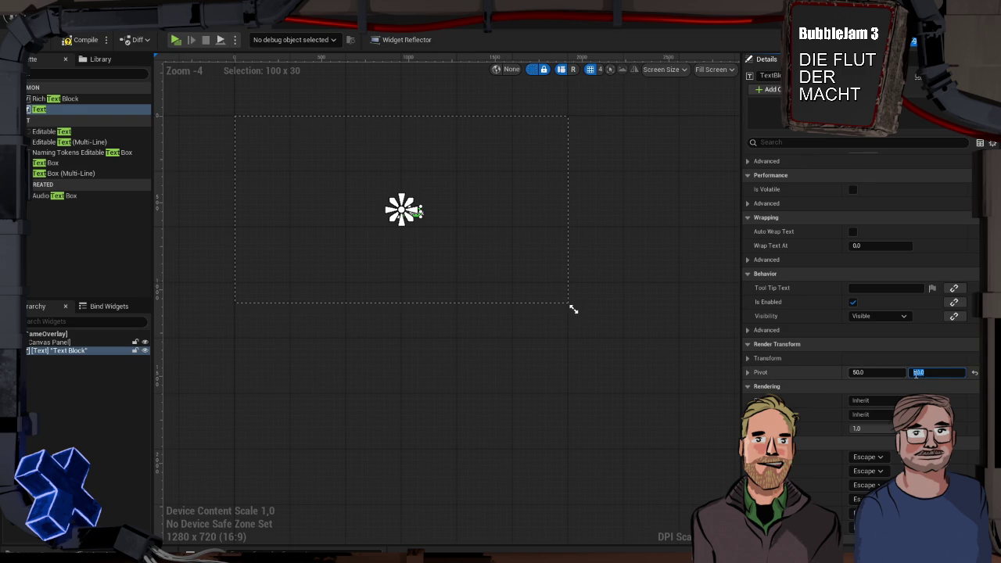
{"action": "left_click", "coordinate": [975, 374]}
{"action": "scroll", "coordinate": [815, 383], "scroll_direction": "up", "scroll_amount": 4}
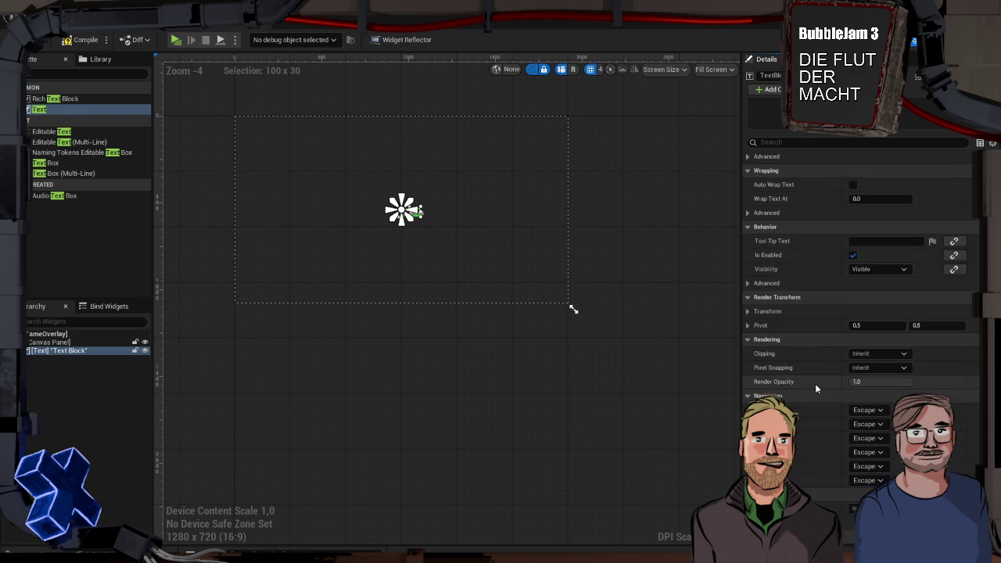
{"action": "scroll", "coordinate": [816, 383], "scroll_direction": "up", "scroll_amount": 5}
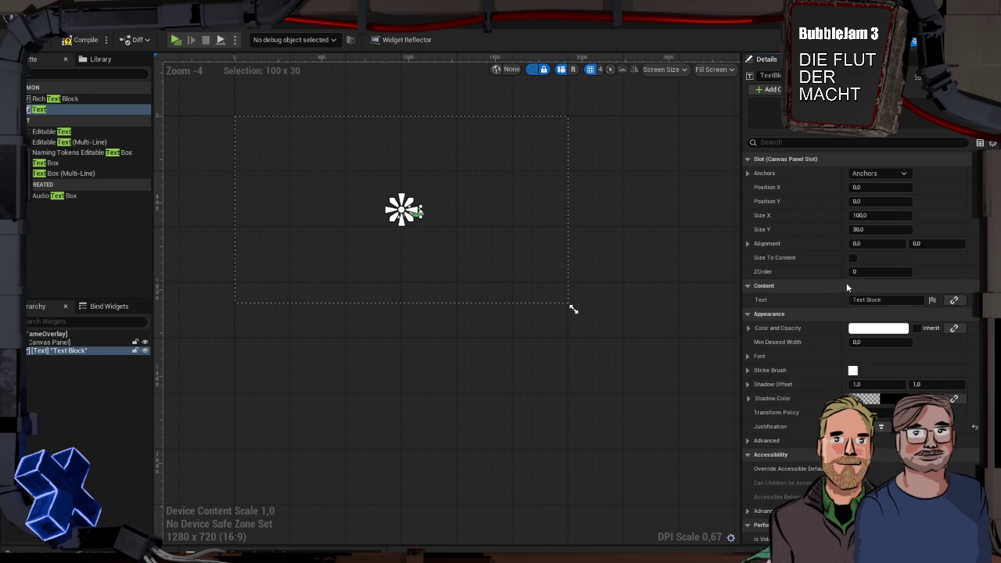
- Move the Text Block toward the top of the canvas at Position X -50, Y 5
{"action": "scroll", "coordinate": [396, 223], "scroll_direction": "up", "scroll_amount": 12}
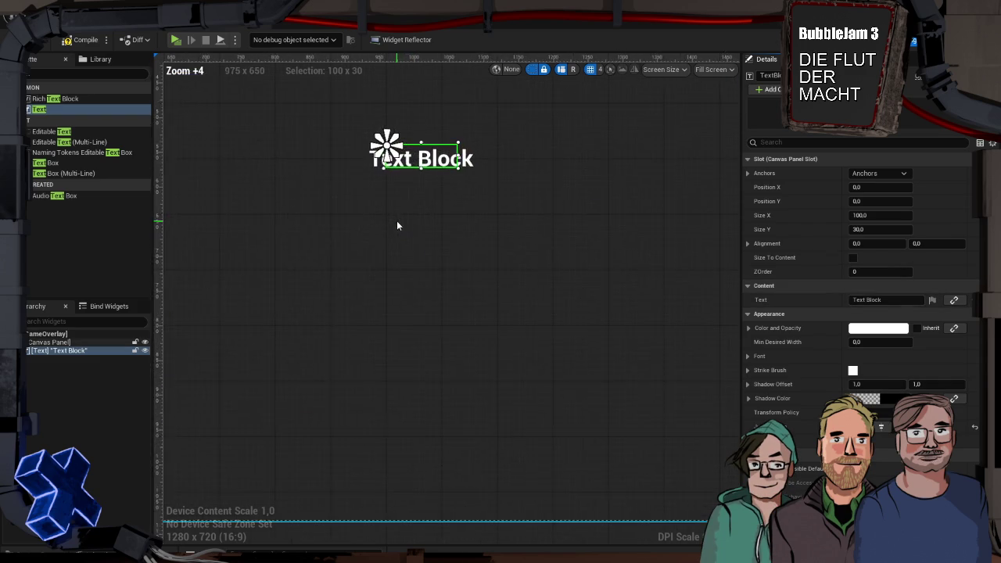
{"action": "mouse_move", "coordinate": [438, 126]}
{"action": "left_mouse_down"}
{"action": "mouse_move", "coordinate": [431, 122]}
{"action": "mouse_move", "coordinate": [440, 139]}
{"action": "mouse_move", "coordinate": [398, 132]}
{"action": "left_mouse_up"}
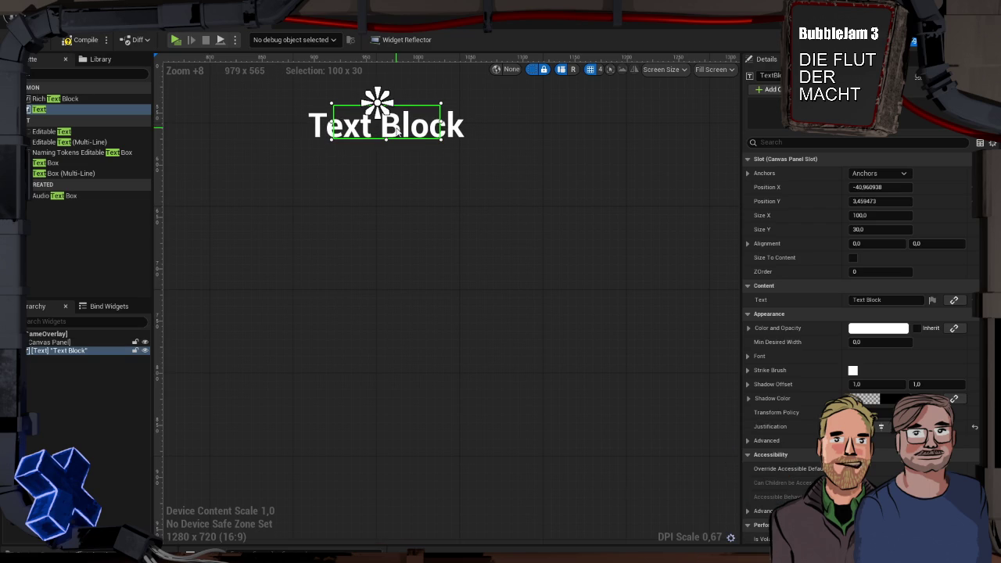
{"action": "left_click", "coordinate": [888, 189]}
{"action": "type", "text": "-50"}
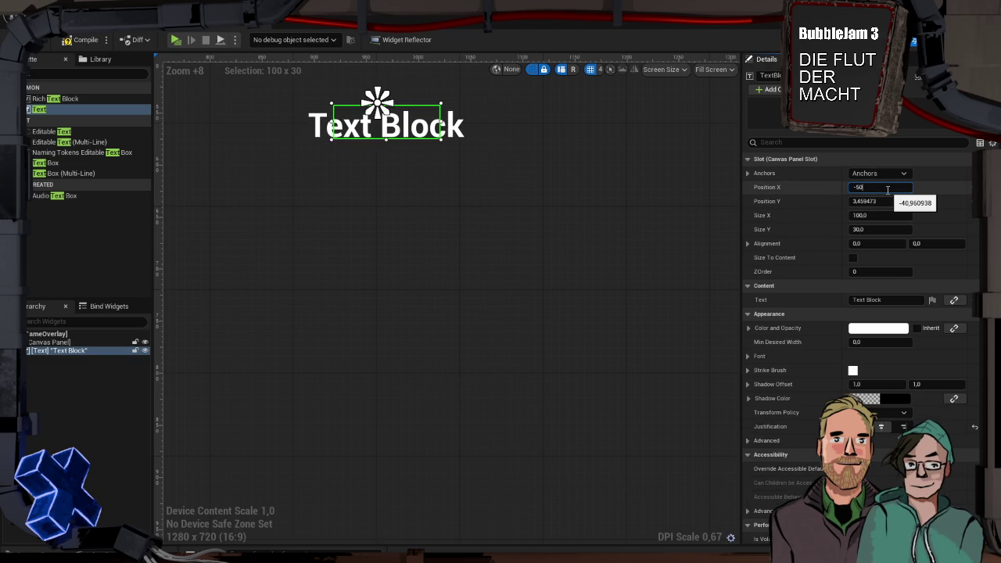
{"action": "key", "text": "Return"}
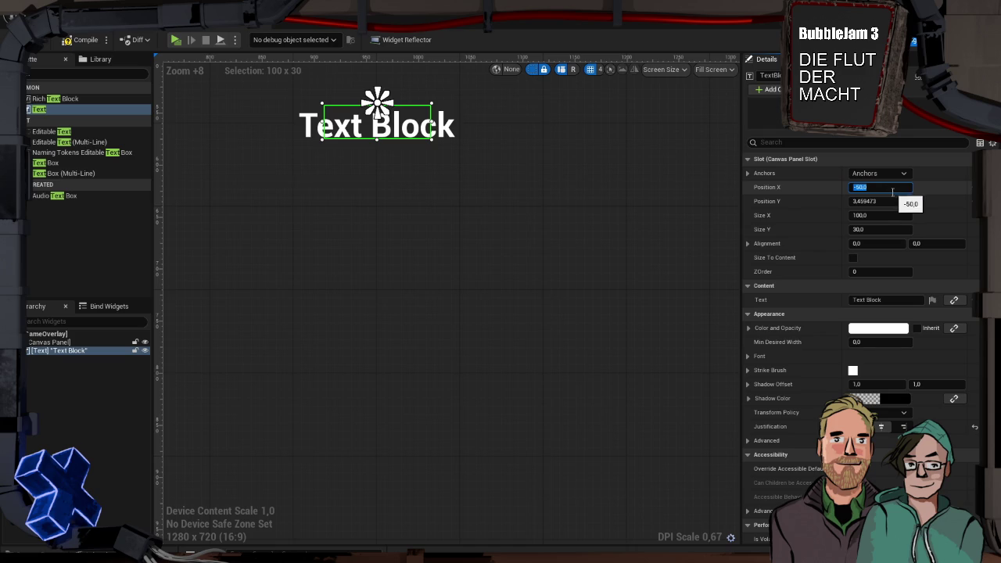
{"action": "left_click", "coordinate": [884, 201]}
{"action": "type", "text": "5"}
{"action": "key", "text": "Return"}
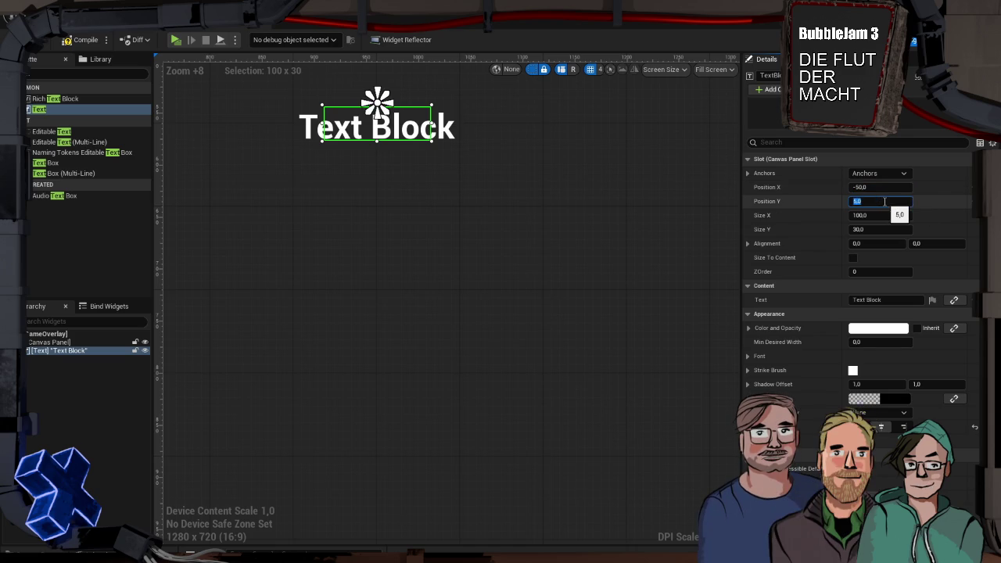
{"action": "left_click", "coordinate": [868, 300]}
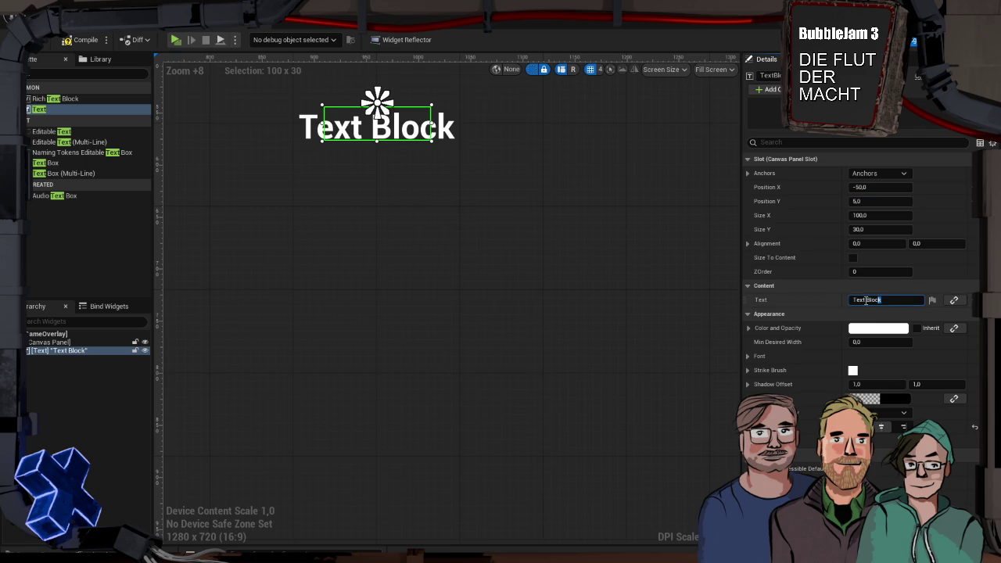
- Change the text block's content from 'Text Block' to an uppercase 'X'
{"action": "type", "text": "x"}
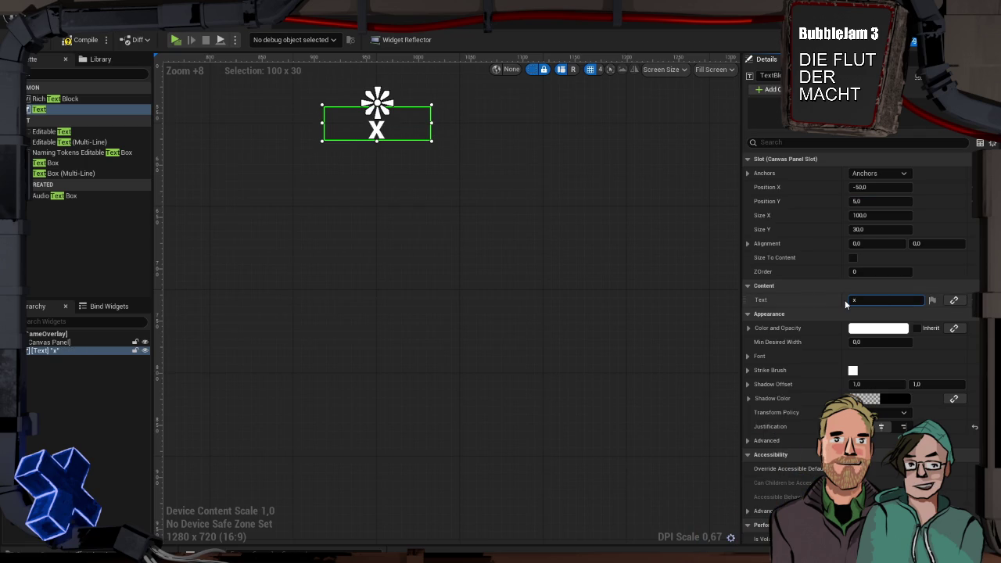
{"action": "key", "text": "BackSpace"}
{"action": "type", "text": "X"}
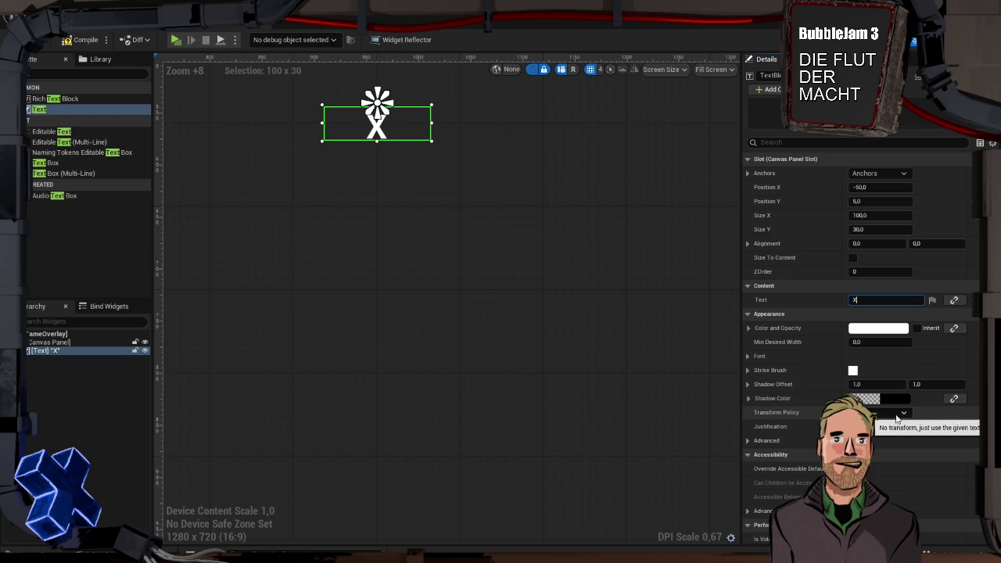
{"action": "left_click", "coordinate": [434, 208]}
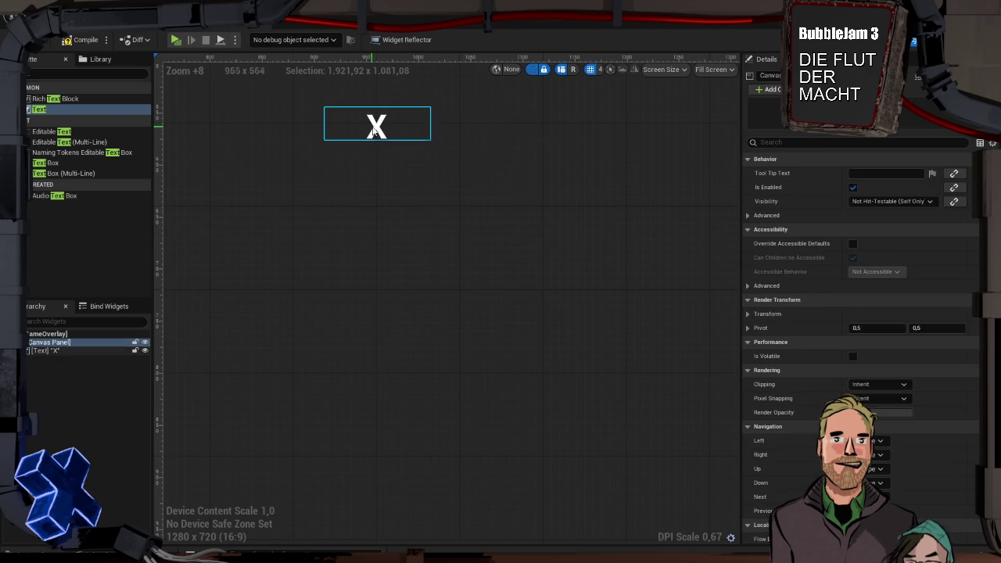
- Nudge the X upward, settling its Position Y at 1 after trying 5 and 0
{"action": "left_click", "coordinate": [380, 133]}
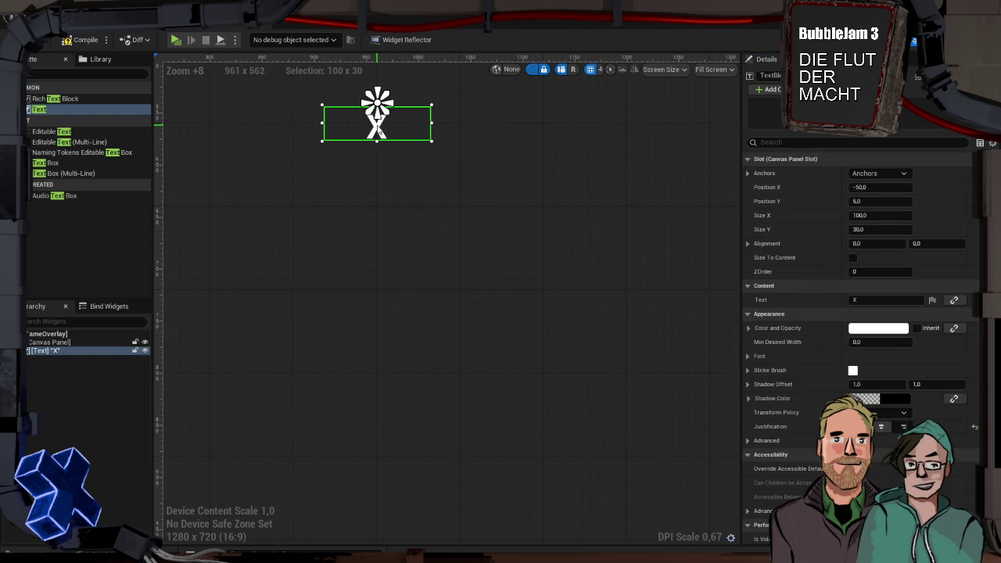
{"action": "left_click_drag", "start_coordinate": [379, 133], "coordinate": [378, 132]}
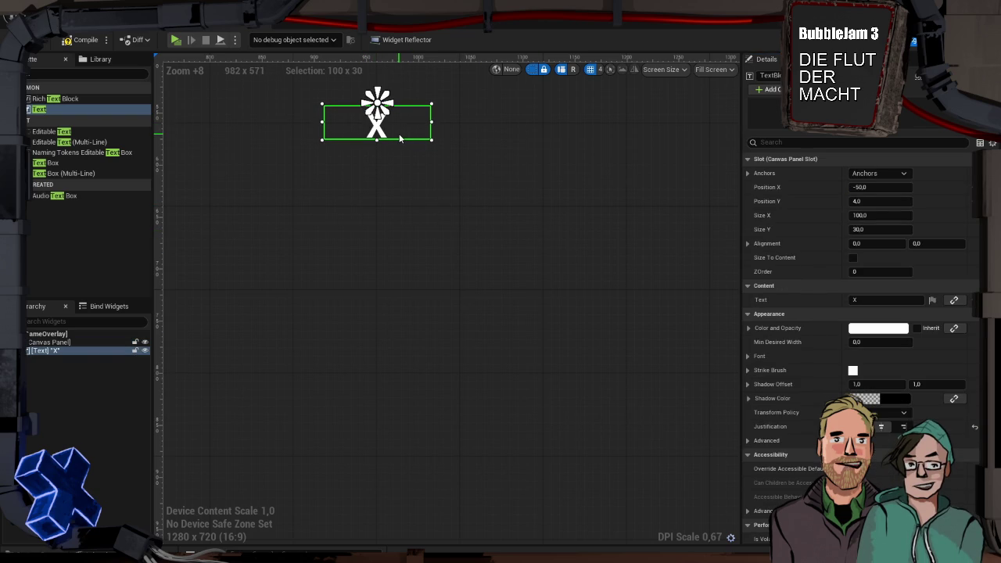
{"action": "left_click", "coordinate": [412, 160]}
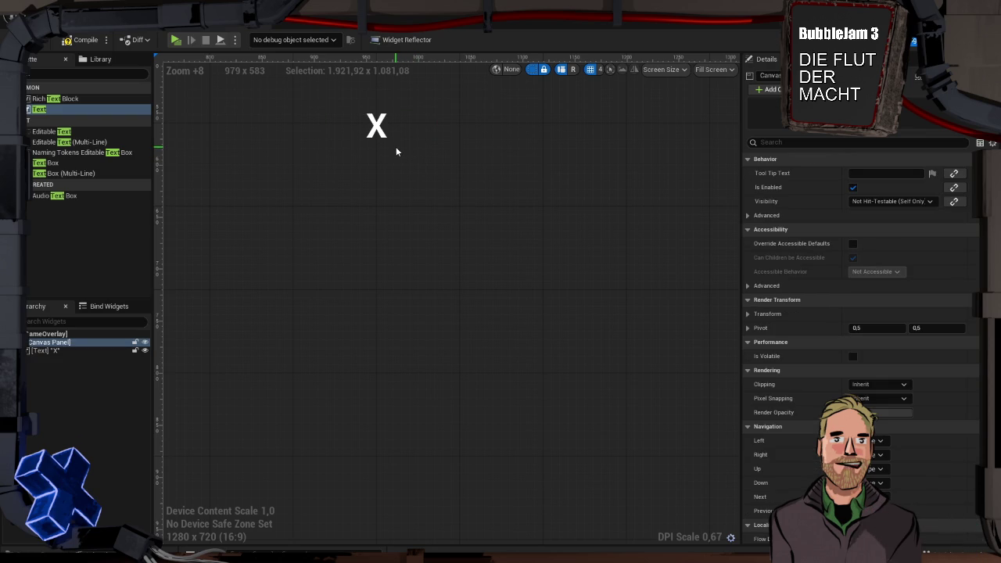
{"action": "left_click", "coordinate": [378, 131]}
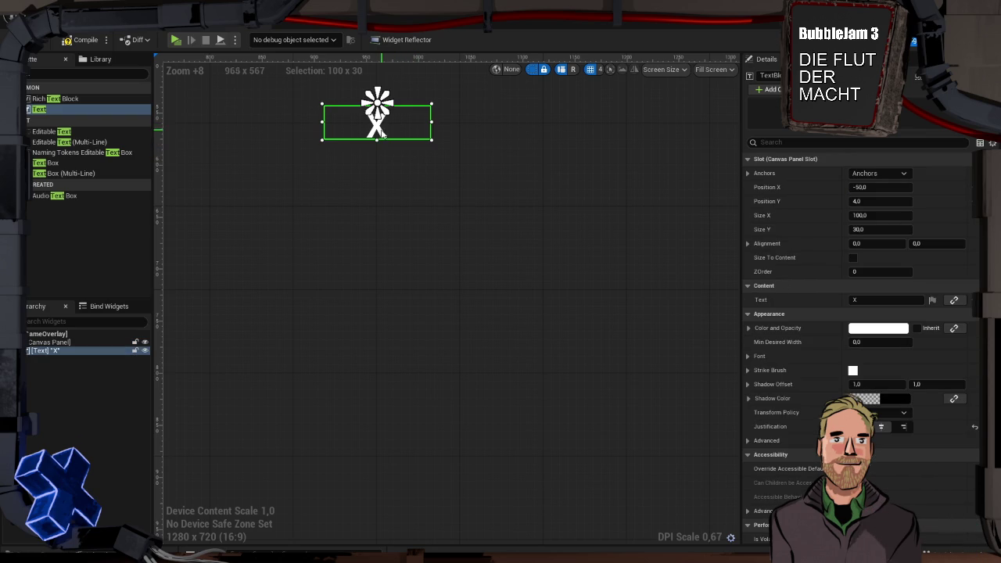
{"action": "left_click", "coordinate": [894, 202]}
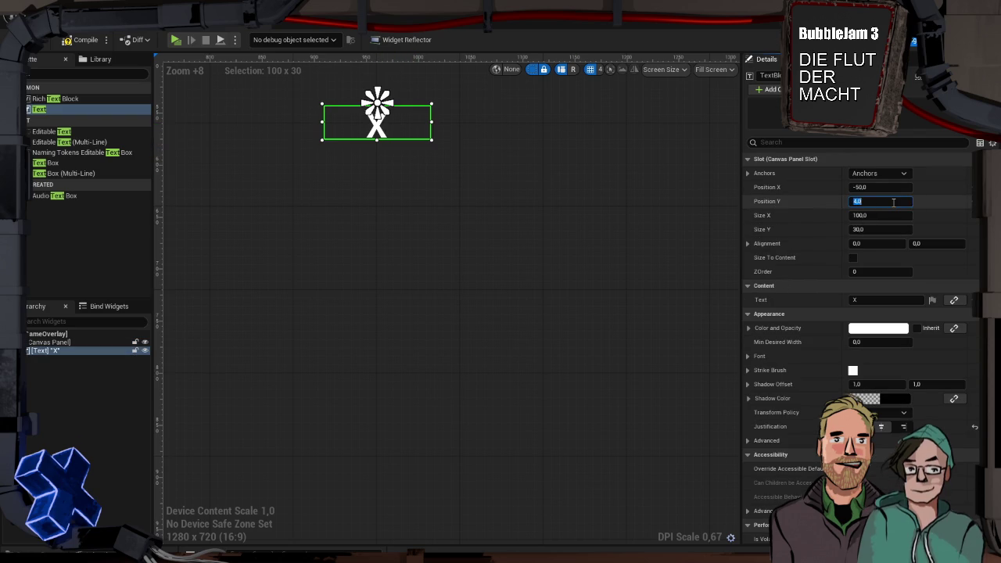
{"action": "type", "text": "5"}
{"action": "key", "text": "Return"}
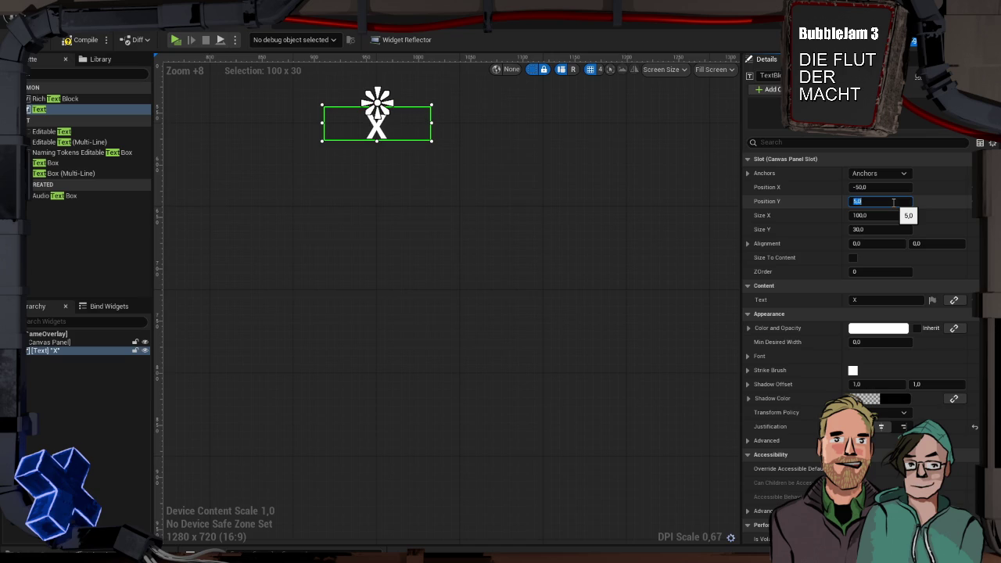
{"action": "type", "text": "0"}
{"action": "key", "text": "Return"}
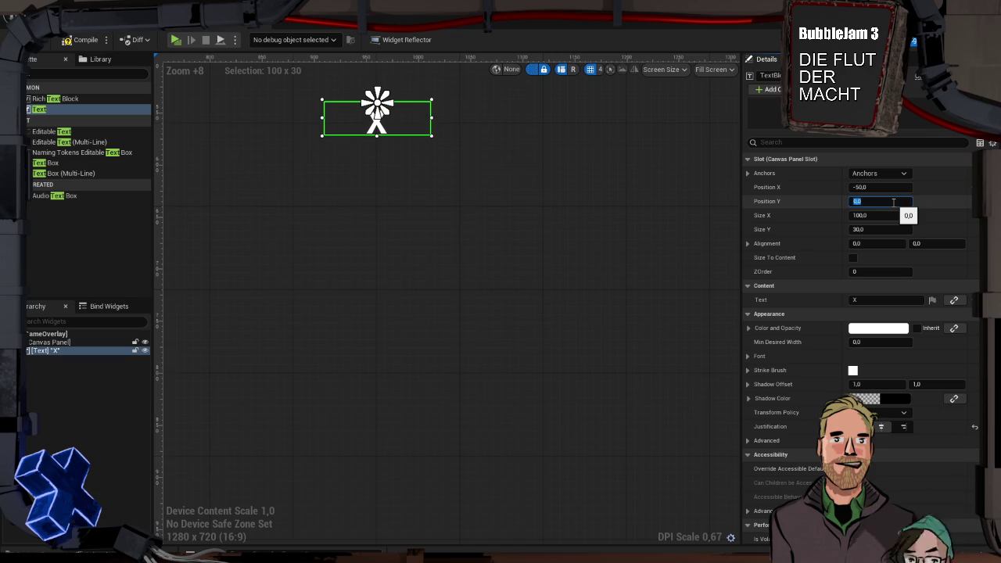
{"action": "type", "text": "1"}
{"action": "key", "text": "Return"}
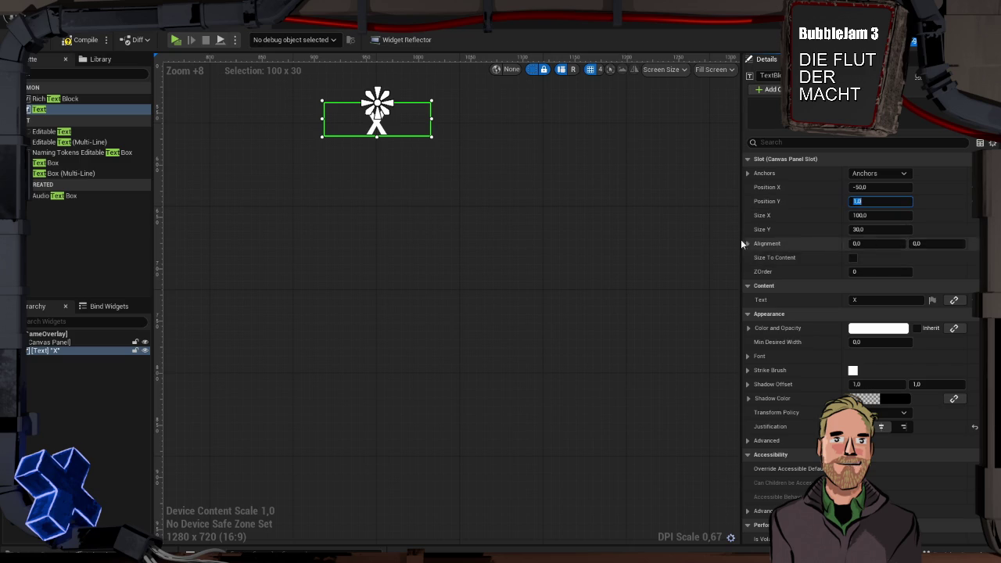
{"action": "left_click", "coordinate": [514, 220]}
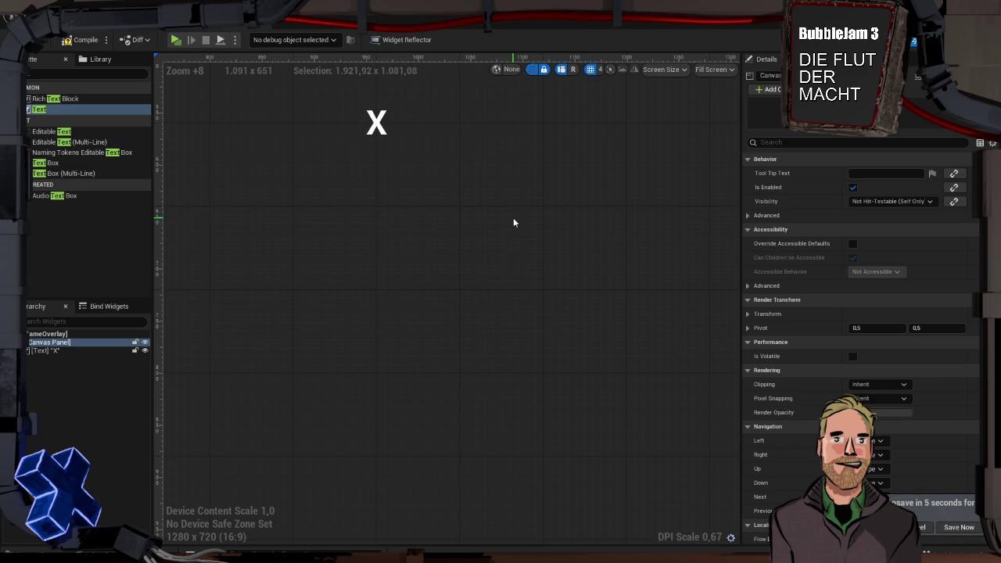
{"action": "scroll", "coordinate": [418, 183], "scroll_direction": "down", "scroll_amount": 12}
- Switch the X text's font from Roboto Bold to Roboto Light at size 50
{"action": "scroll", "coordinate": [417, 181], "scroll_direction": "up", "scroll_amount": 3}
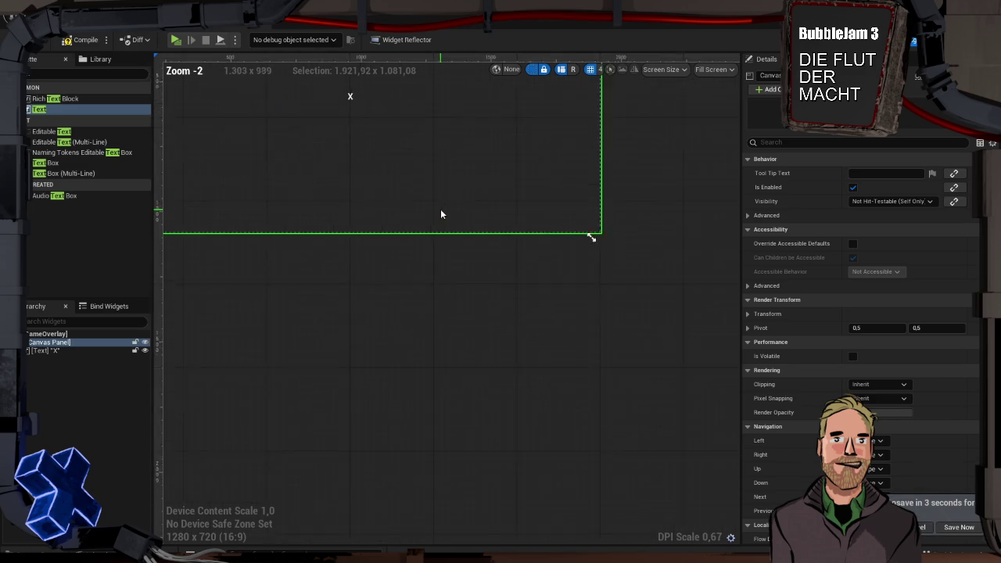
{"action": "left_click", "coordinate": [418, 164]}
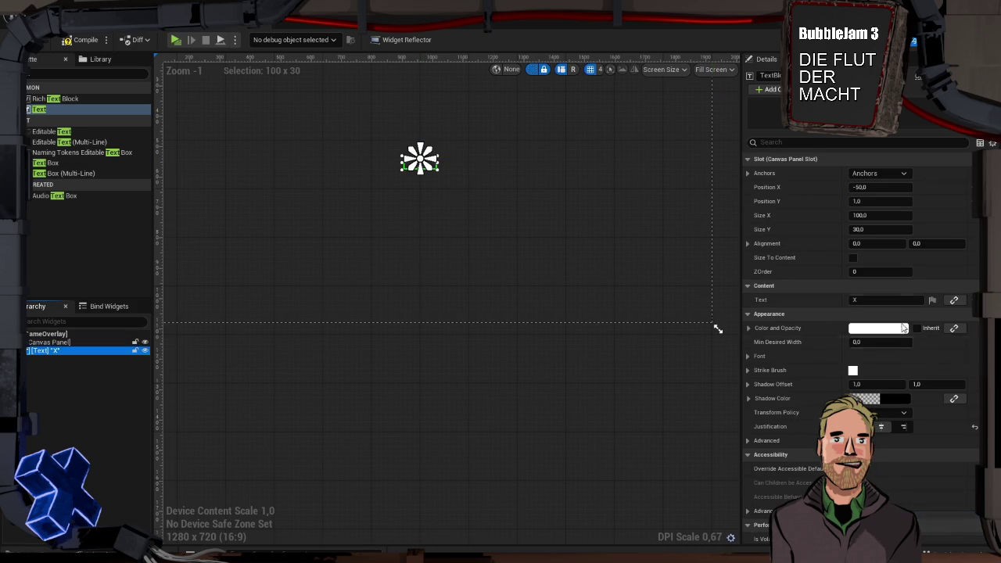
{"action": "left_click", "coordinate": [748, 358]}
{"action": "left_click", "coordinate": [872, 385]}
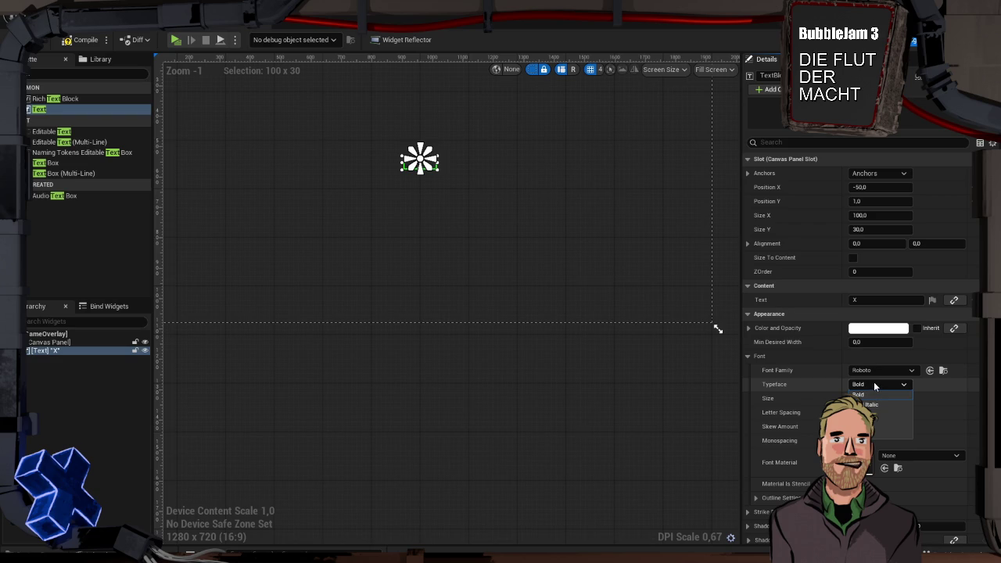
{"action": "left_click", "coordinate": [876, 426]}
{"action": "scroll", "coordinate": [414, 195], "scroll_direction": "up", "scroll_amount": 1}
{"action": "scroll", "coordinate": [412, 195], "scroll_direction": "up", "scroll_amount": 9}
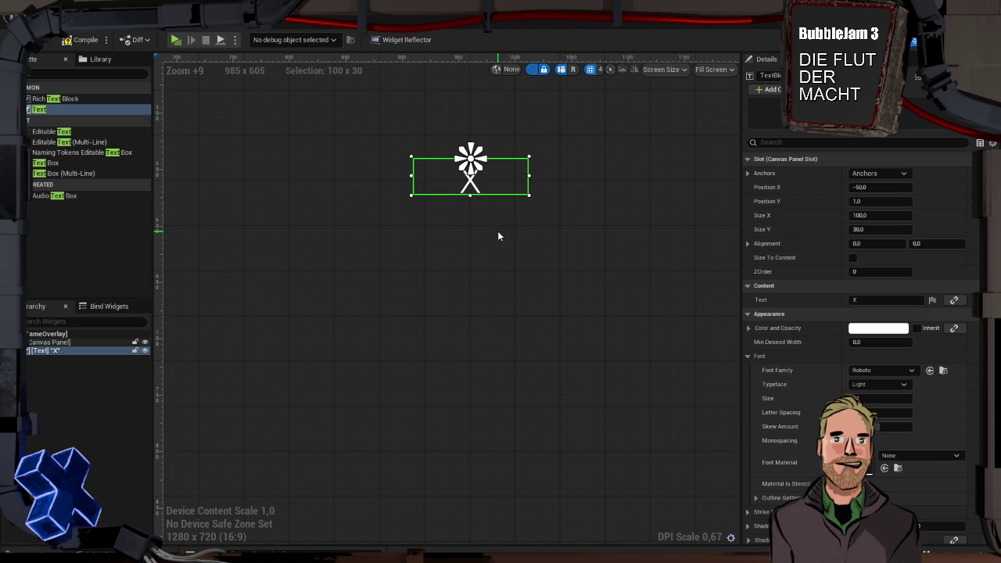
{"action": "left_click_drag", "start_coordinate": [872, 399], "coordinate": [829, 399]}
{"action": "left_click", "coordinate": [872, 399]}
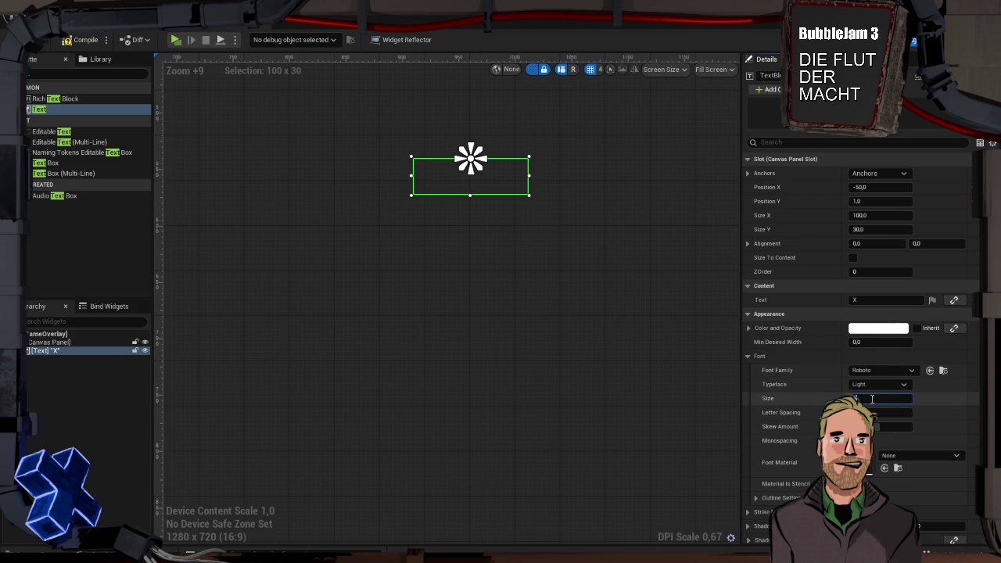
{"action": "type", "text": "50"}
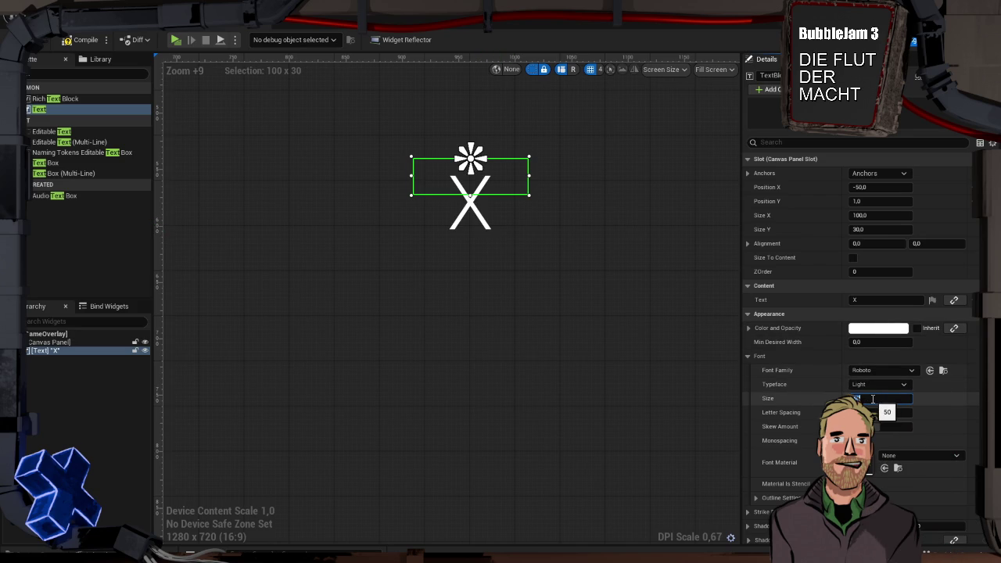
- Set the X text's Position X to -50 and Position Y to -18, after trying -25 and -20
{"action": "left_click", "coordinate": [879, 188]}
{"action": "type", "text": "-"}
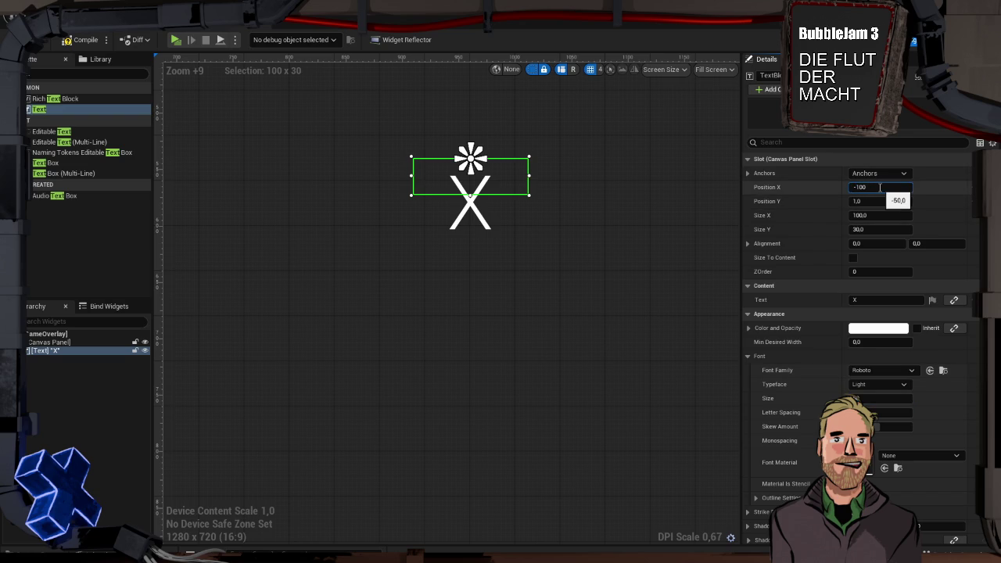
{"action": "left_click", "coordinate": [875, 200]}
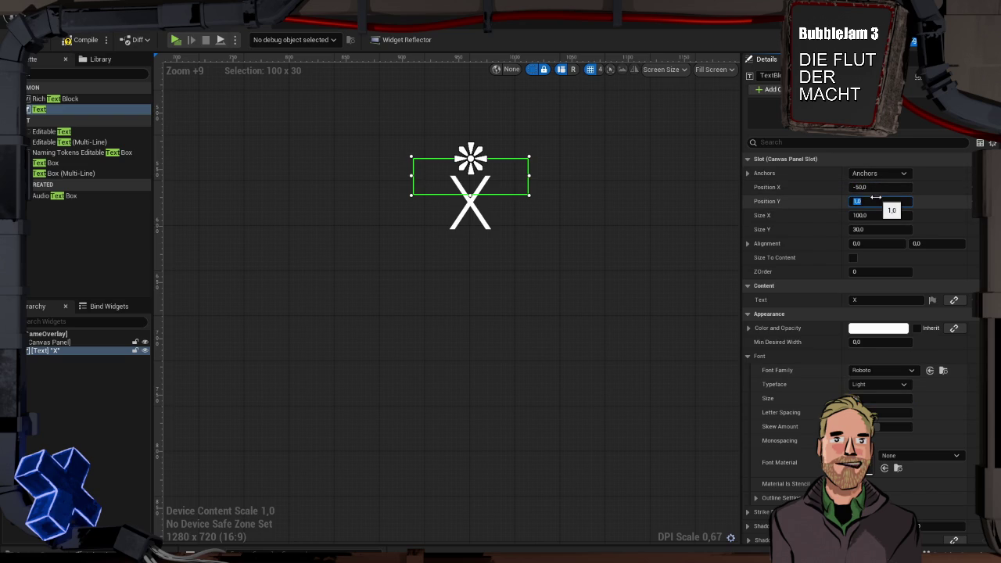
{"action": "type", "text": "50"}
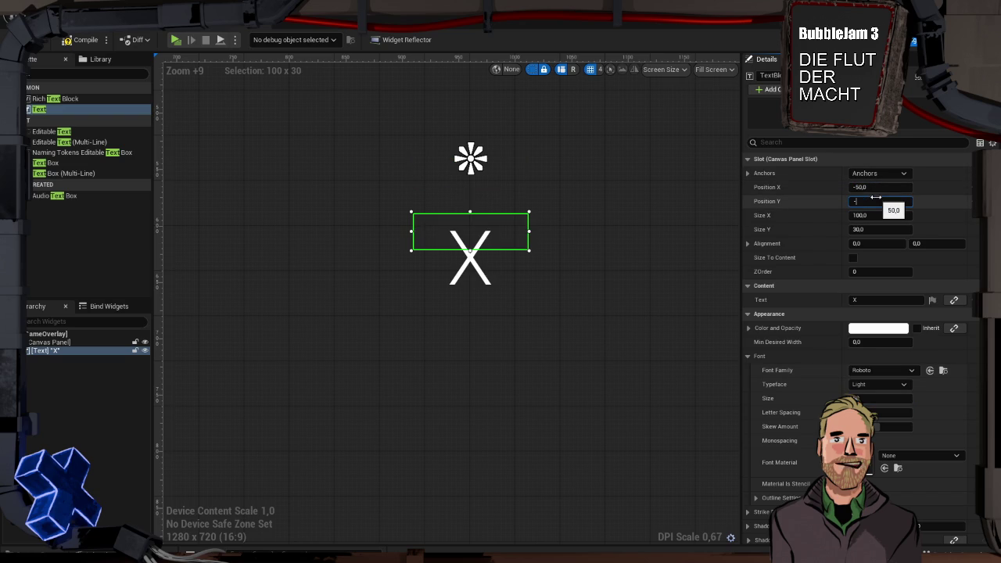
{"action": "key", "text": "Return"}
{"action": "left_click", "coordinate": [876, 201]}
{"action": "type", "text": "-25"}
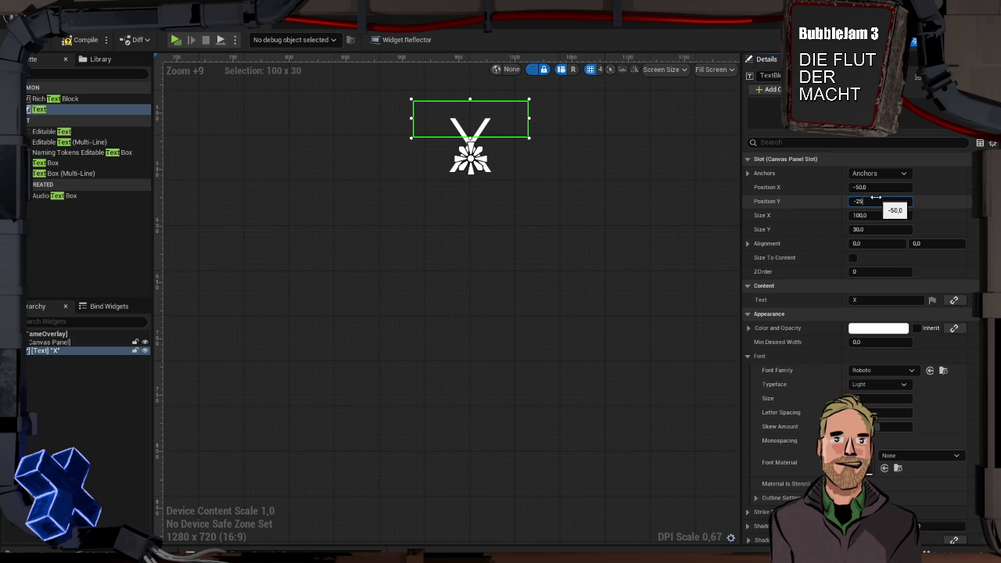
{"action": "key", "text": "Return"}
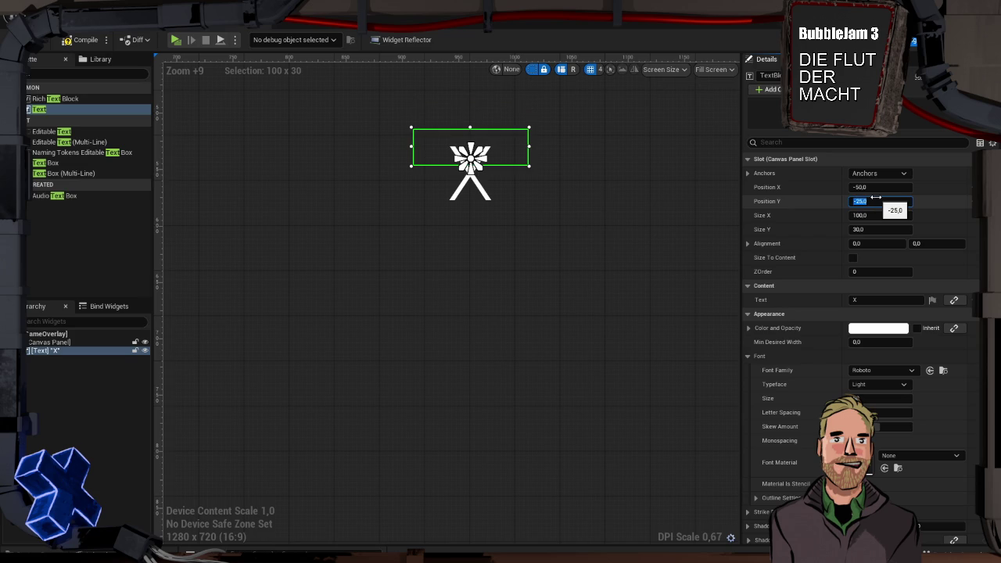
{"action": "type", "text": "-"}
{"action": "key", "text": "Return"}
{"action": "type", "text": "-18"}
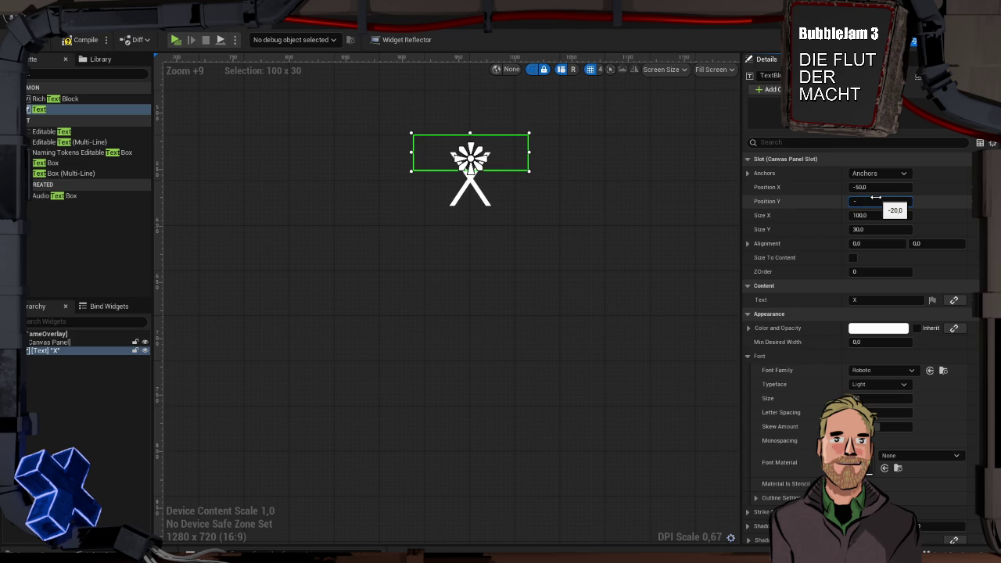
{"action": "key", "text": "Return"}
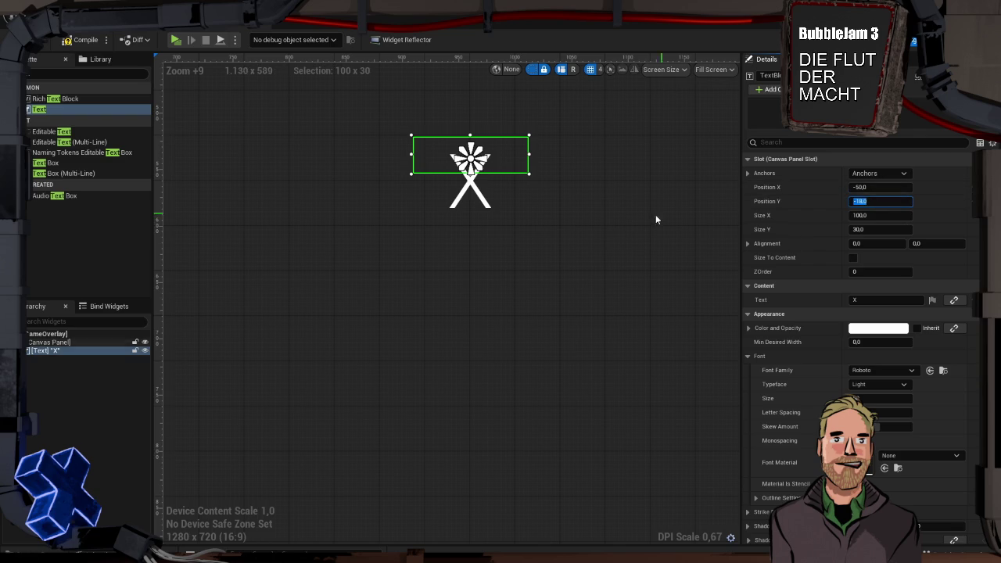
- Select the Canvas Panel to check the placement, then reselect the X text widget
{"action": "left_click", "coordinate": [611, 200]}
{"action": "scroll", "coordinate": [612, 201], "scroll_direction": "down", "scroll_amount": 5}
{"action": "scroll", "coordinate": [596, 203], "scroll_direction": "down", "scroll_amount": 8}
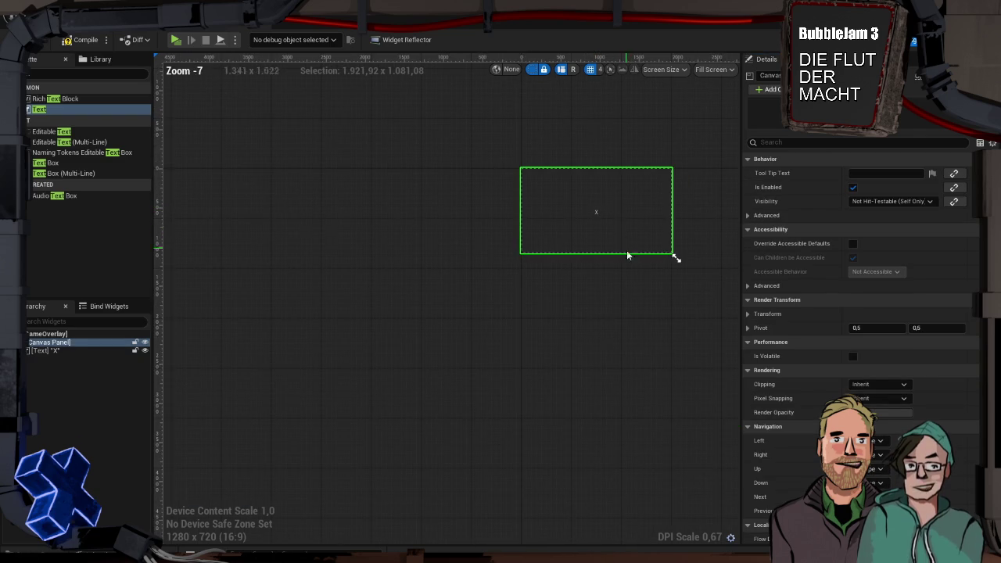
{"action": "scroll", "coordinate": [559, 226], "scroll_direction": "up", "scroll_amount": 8}
{"action": "scroll", "coordinate": [559, 226], "scroll_direction": "down", "scroll_amount": 5}
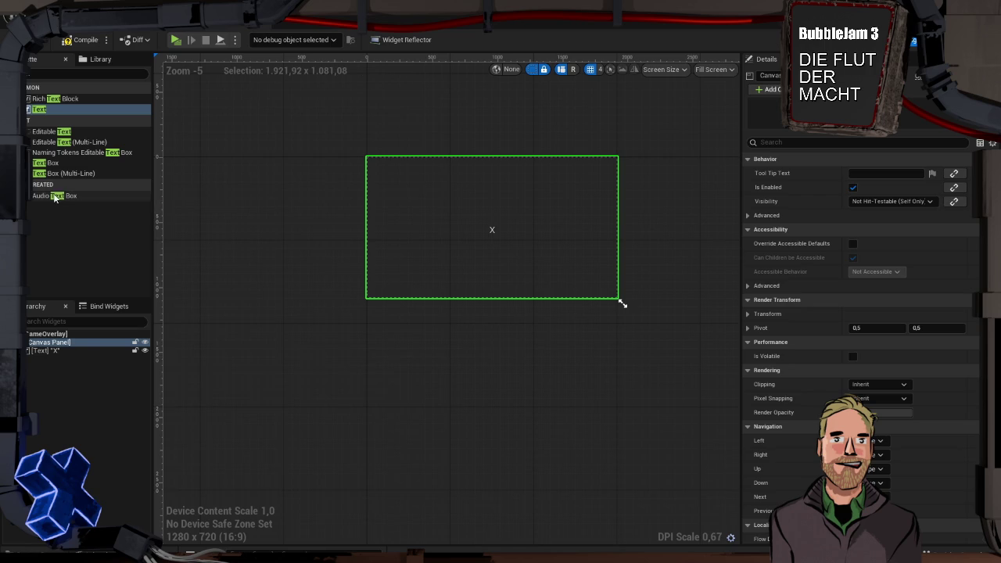
{"action": "left_click", "coordinate": [85, 351]}
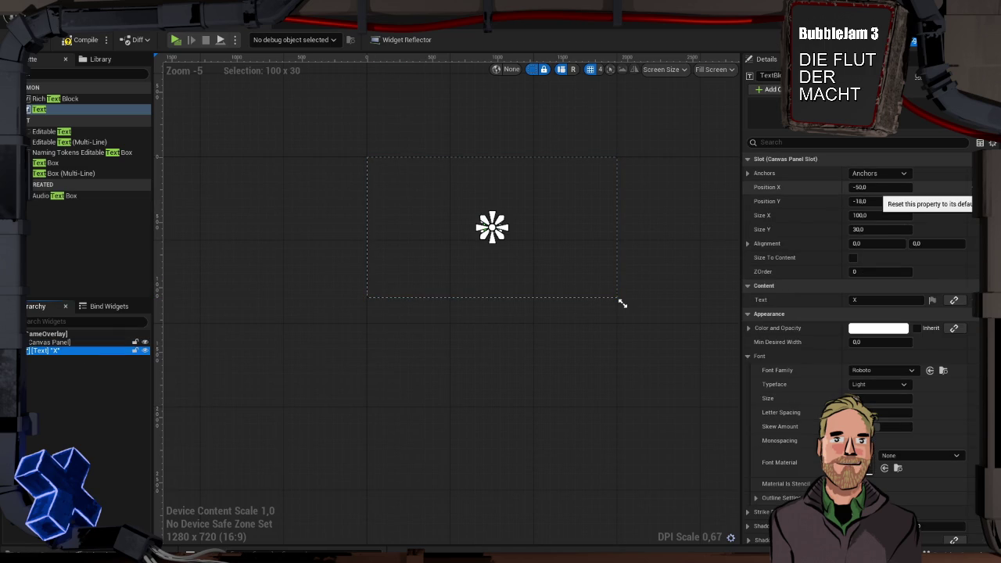
- Reset the X text's position to 0,0 and stretch its box to about 71 units tall
{"action": "left_click", "coordinate": [894, 188]}
{"action": "scroll", "coordinate": [473, 219], "scroll_direction": "up", "scroll_amount": 12}
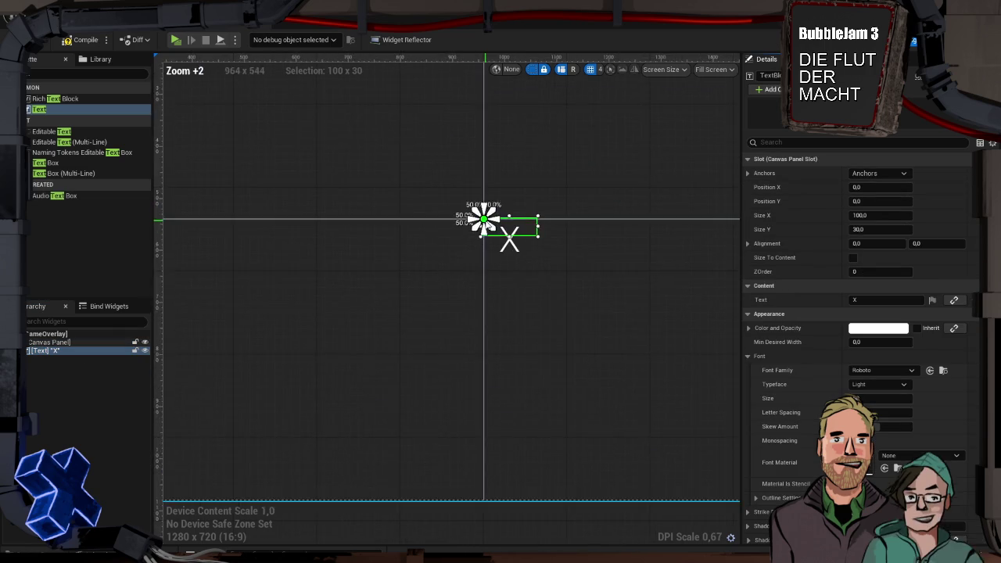
{"action": "scroll", "coordinate": [486, 224], "scroll_direction": "up", "scroll_amount": 5}
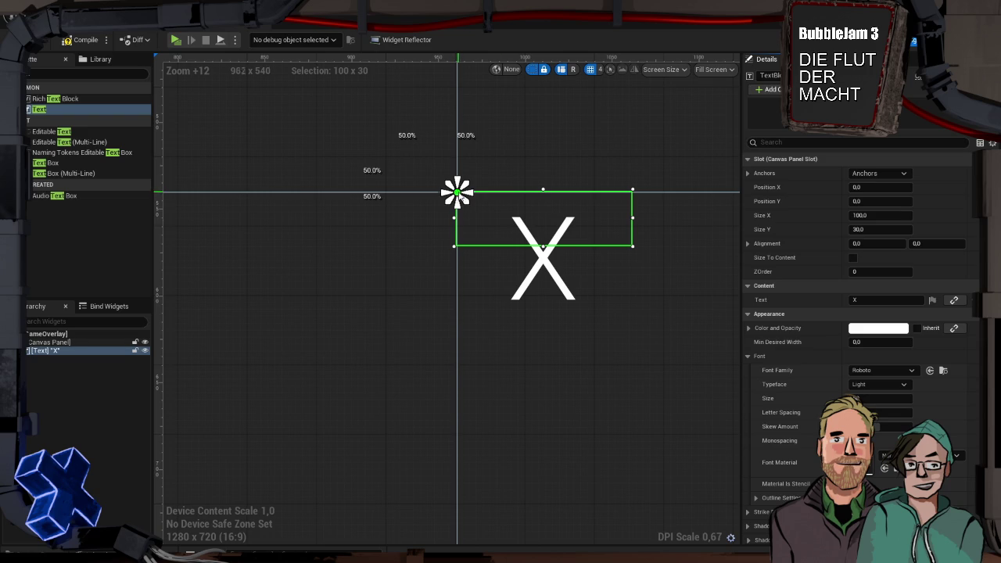
{"action": "left_click", "coordinate": [544, 260]}
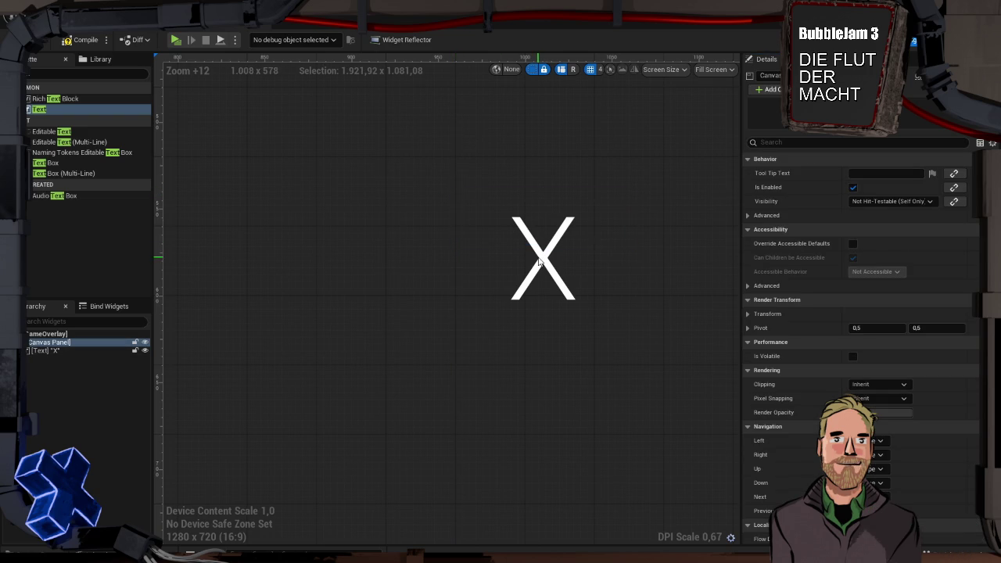
{"action": "left_click", "coordinate": [49, 195]}
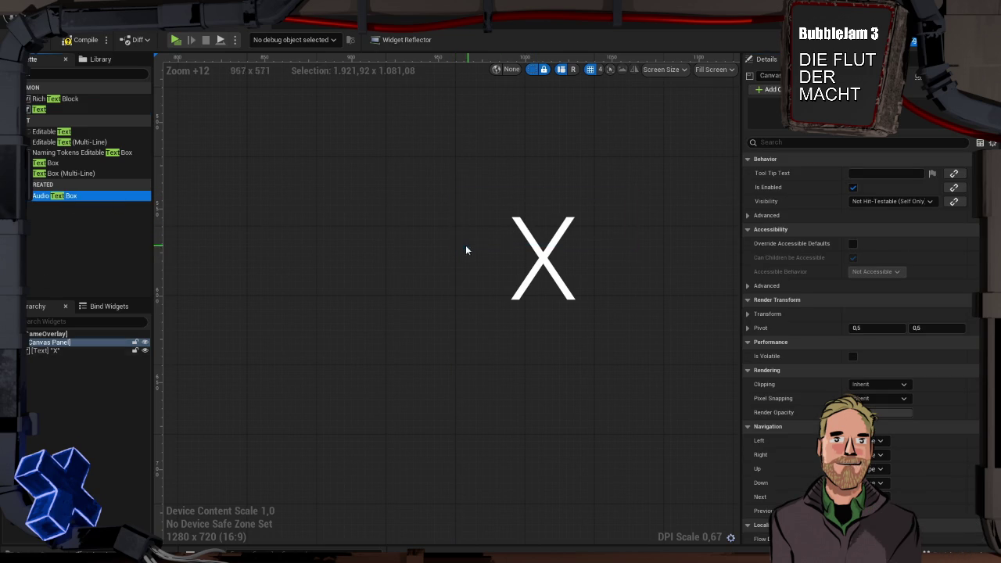
{"action": "left_click", "coordinate": [544, 235]}
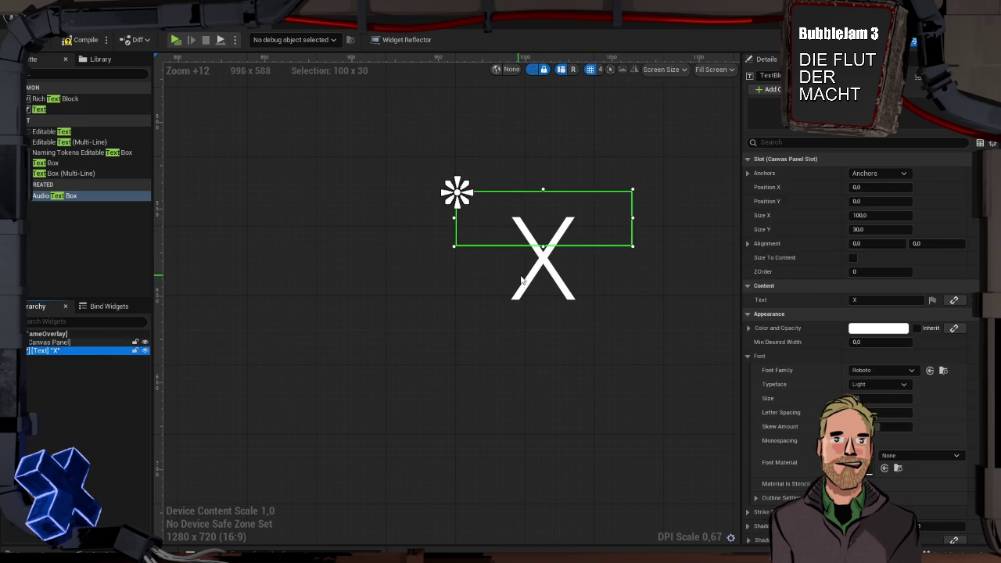
{"action": "mouse_move", "coordinate": [544, 245]}
{"action": "left_mouse_down"}
{"action": "mouse_move", "coordinate": [544, 291]}
{"action": "mouse_move", "coordinate": [547, 205]}
{"action": "mouse_move", "coordinate": [557, 316]}
{"action": "left_mouse_up"}
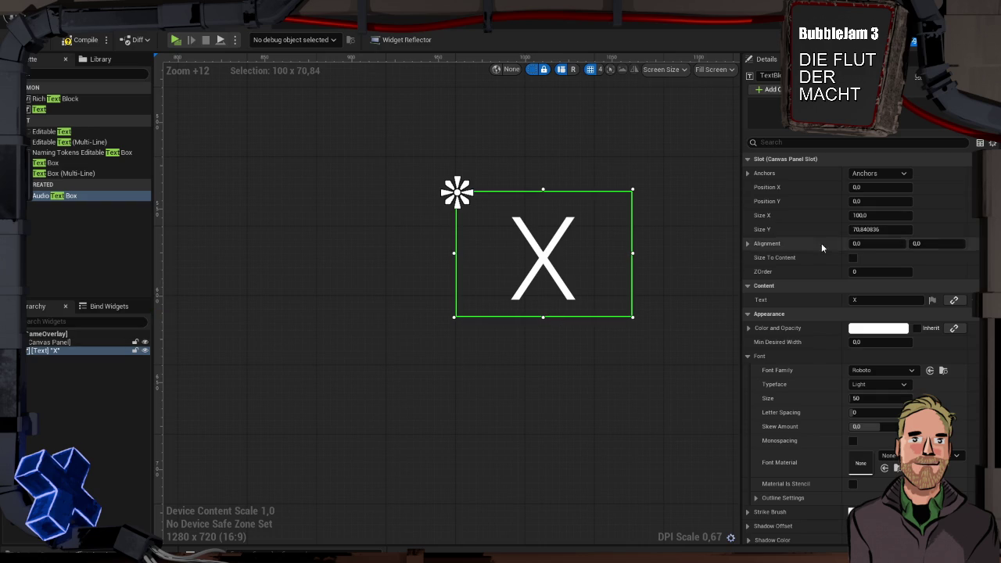
- Set the X text box height to 70 and position it at X -50, Y -37
{"action": "left_click", "coordinate": [862, 229]}
{"action": "type", "text": "70"}
{"action": "key", "text": "Return"}
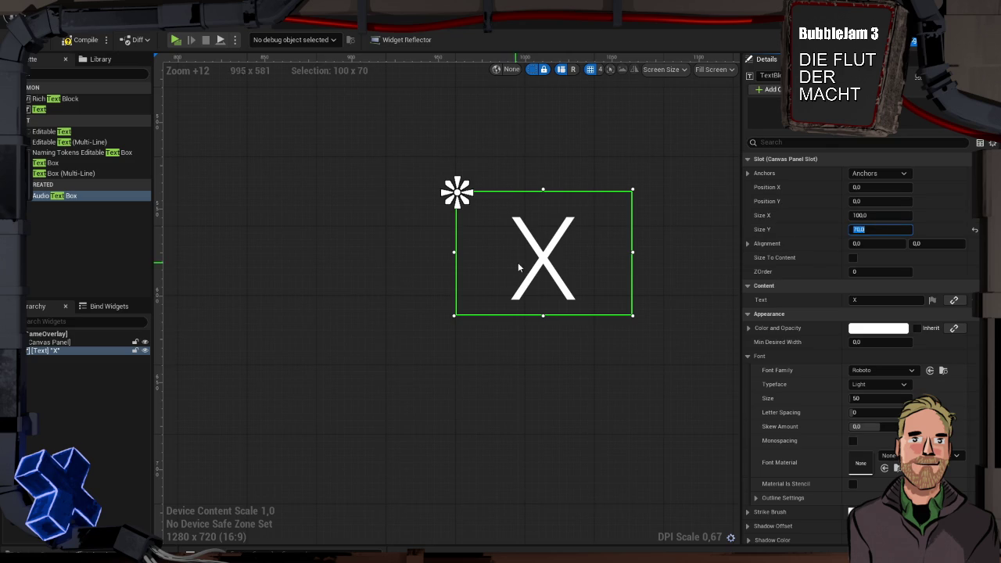
{"action": "mouse_move", "coordinate": [544, 264]}
{"action": "left_mouse_down"}
{"action": "mouse_move", "coordinate": [495, 236]}
{"action": "mouse_move", "coordinate": [469, 195]}
{"action": "mouse_move", "coordinate": [462, 201]}
{"action": "left_mouse_up"}
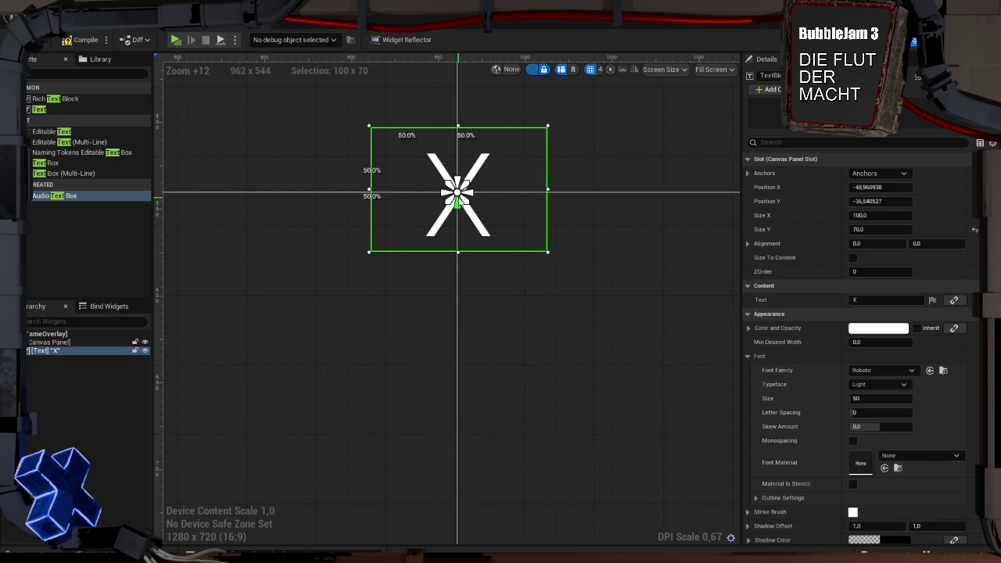
{"action": "left_click", "coordinate": [871, 187]}
{"action": "type", "text": "-50"}
{"action": "left_click", "coordinate": [884, 201]}
{"action": "type", "text": "-3"}
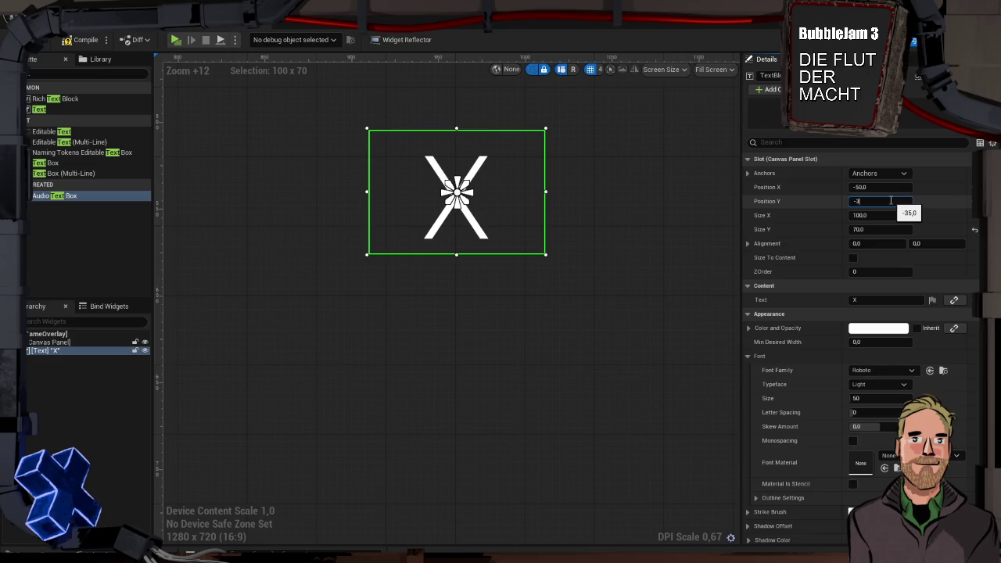
{"action": "key", "text": "Return"}
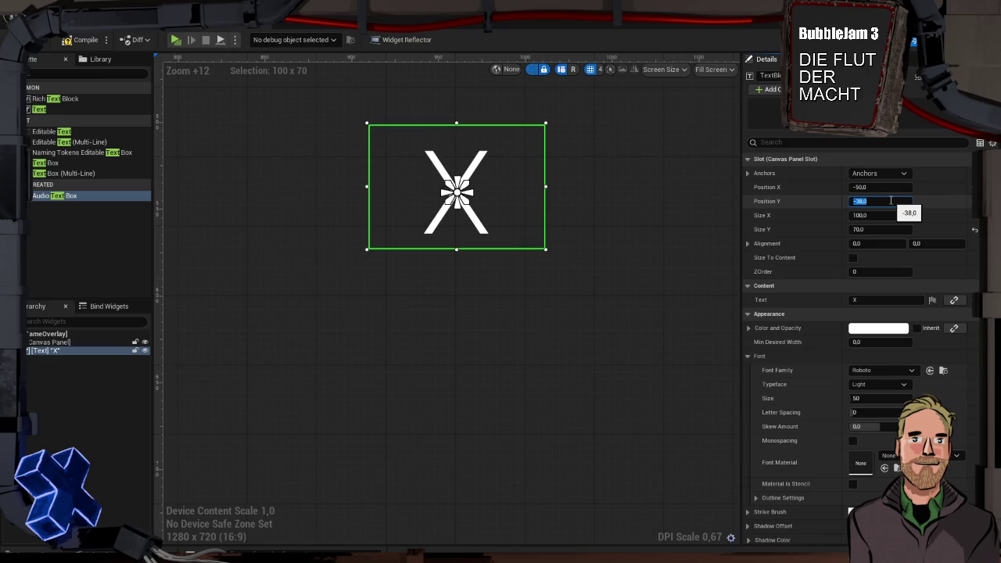
{"action": "type", "text": "-37"}
{"action": "key", "text": "Return"}
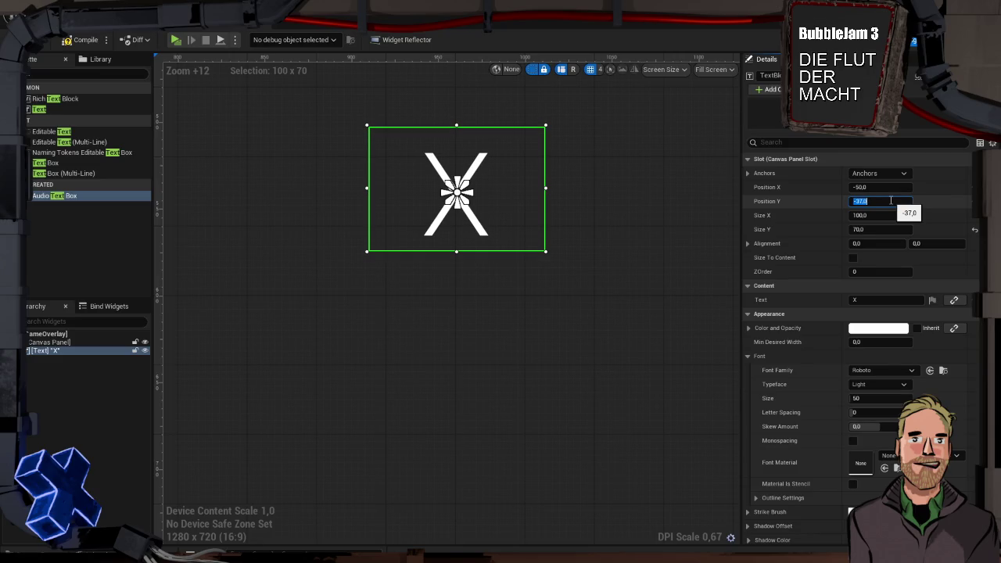
- Re-enter Position X -50 and Y -37, then select the Canvas Panel instead of the text
{"action": "left_click", "coordinate": [890, 191]}
{"action": "type", "text": "-49"}
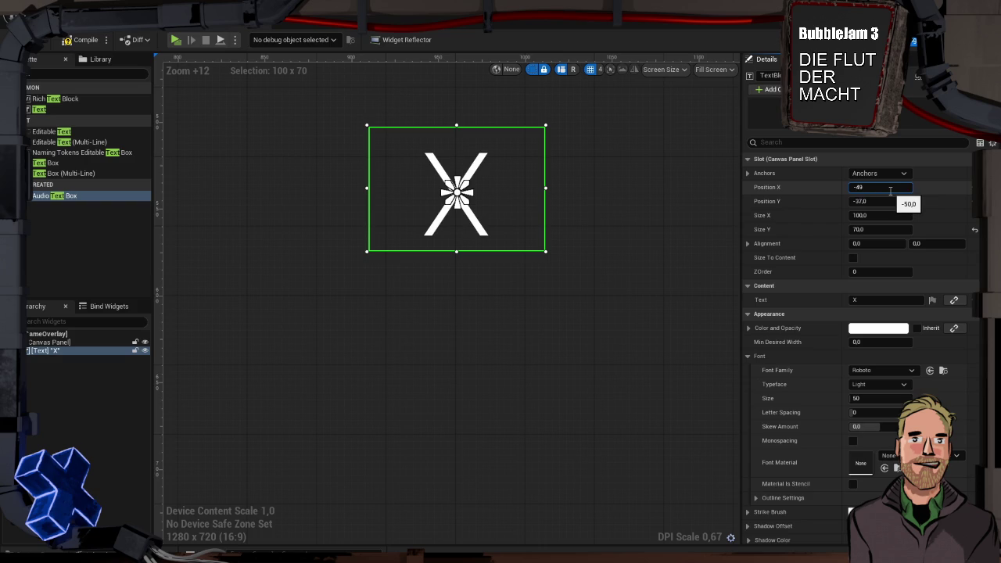
{"action": "key", "text": "Return"}
{"action": "type", "text": "50"}
{"action": "key", "text": "Return"}
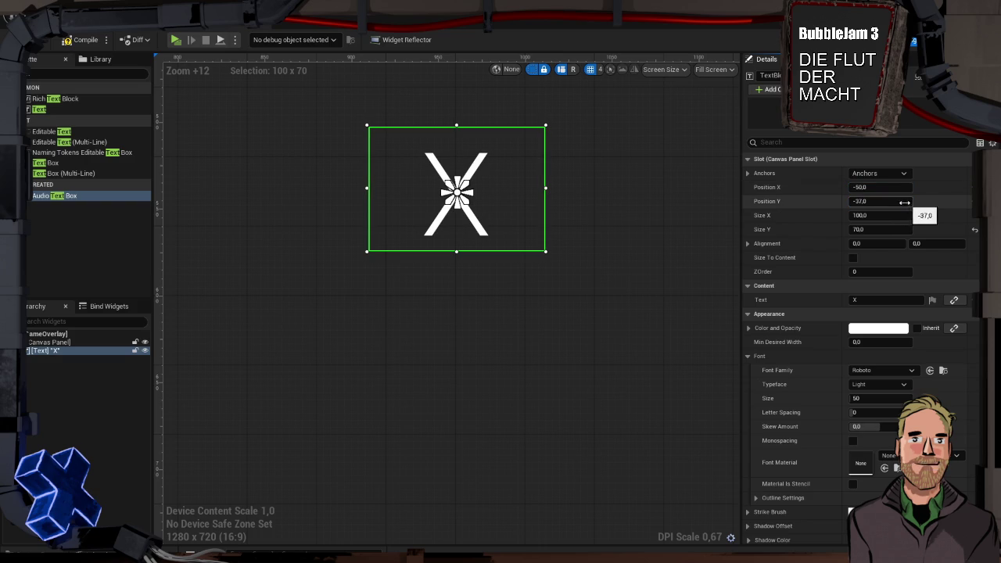
{"action": "left_click", "coordinate": [885, 204]}
{"action": "type", "text": "-37"}
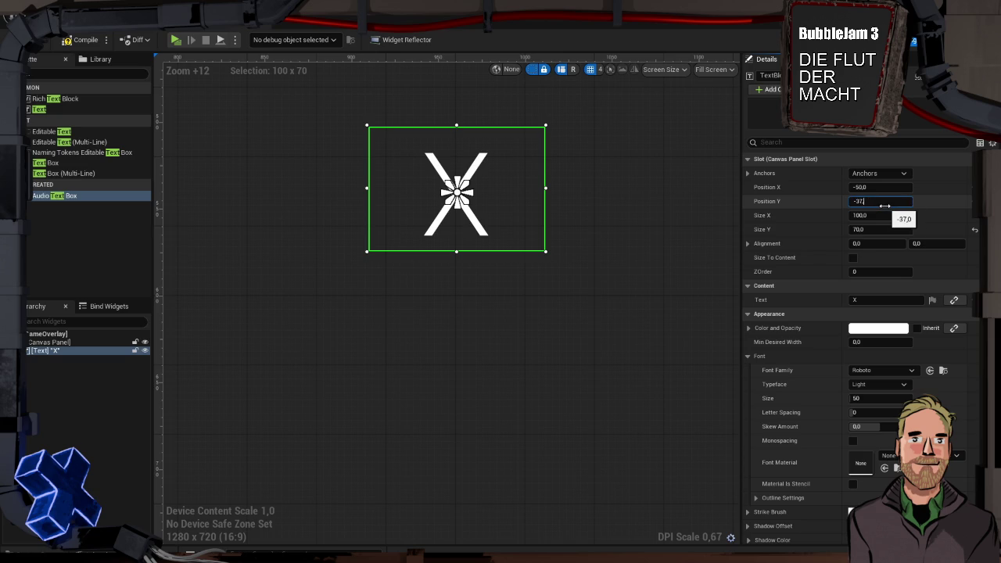
{"action": "key", "text": "Return"}
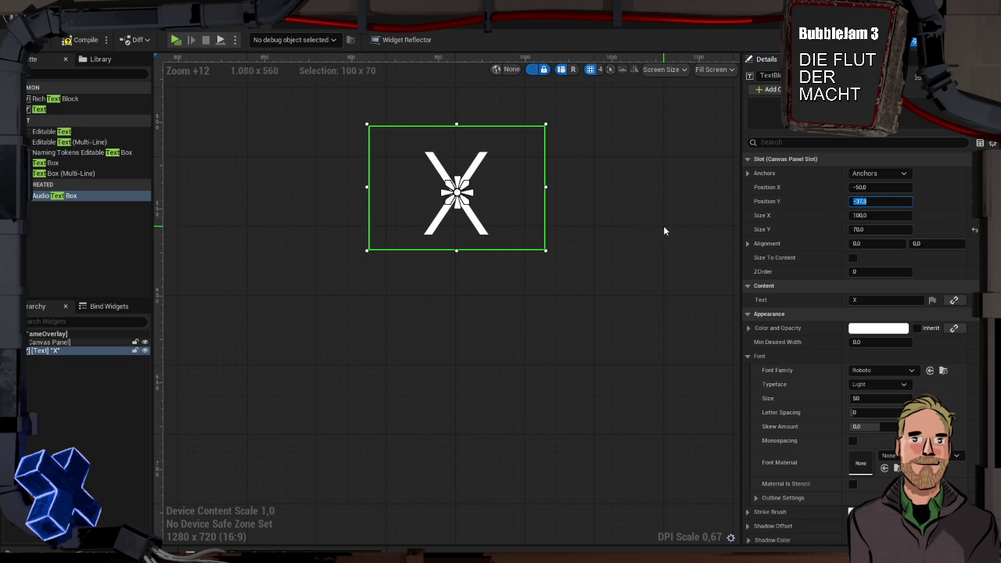
{"action": "left_click", "coordinate": [537, 277]}
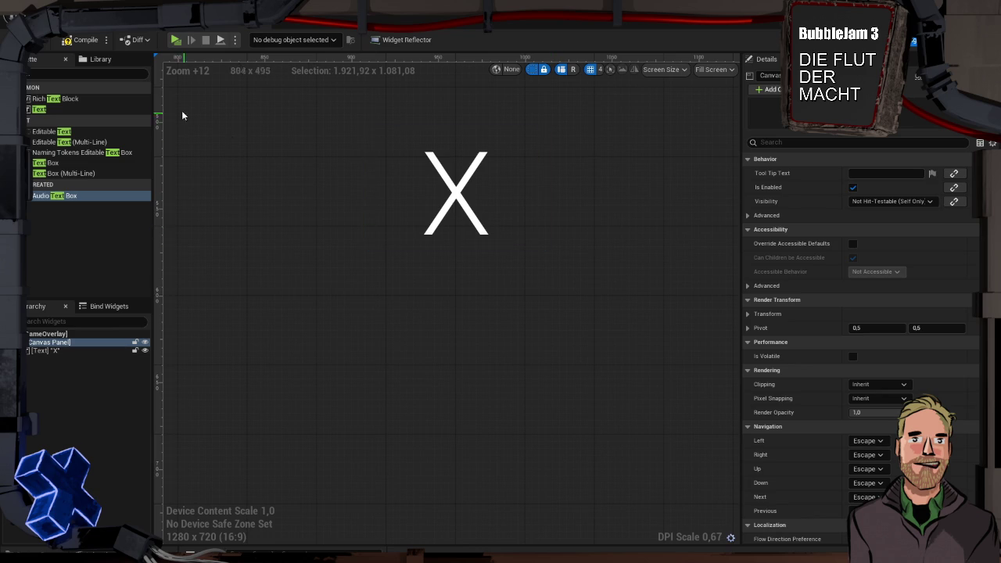
- Zoom out to frame the whole overlay, then go back to the Lvl_FirstPerson level editor
{"action": "scroll", "coordinate": [343, 220], "scroll_direction": "down", "scroll_amount": 15}
{"action": "scroll", "coordinate": [342, 225], "scroll_direction": "down", "scroll_amount": 7}
{"action": "left_click_drag", "start_coordinate": [381, 277], "coordinate": [445, 300]}
{"action": "scroll", "coordinate": [310, 248], "scroll_direction": "up", "scroll_amount": 3}
{"action": "scroll", "coordinate": [352, 257], "scroll_direction": "up", "scroll_amount": 3}
{"action": "scroll", "coordinate": [352, 257], "scroll_direction": "up", "scroll_amount": 1}
{"action": "mouse_move", "coordinate": [352, 257]}
{"action": "left_mouse_down"}
{"action": "mouse_move", "coordinate": [313, 246]}
{"action": "mouse_move", "coordinate": [224, 257]}
{"action": "left_mouse_up"}
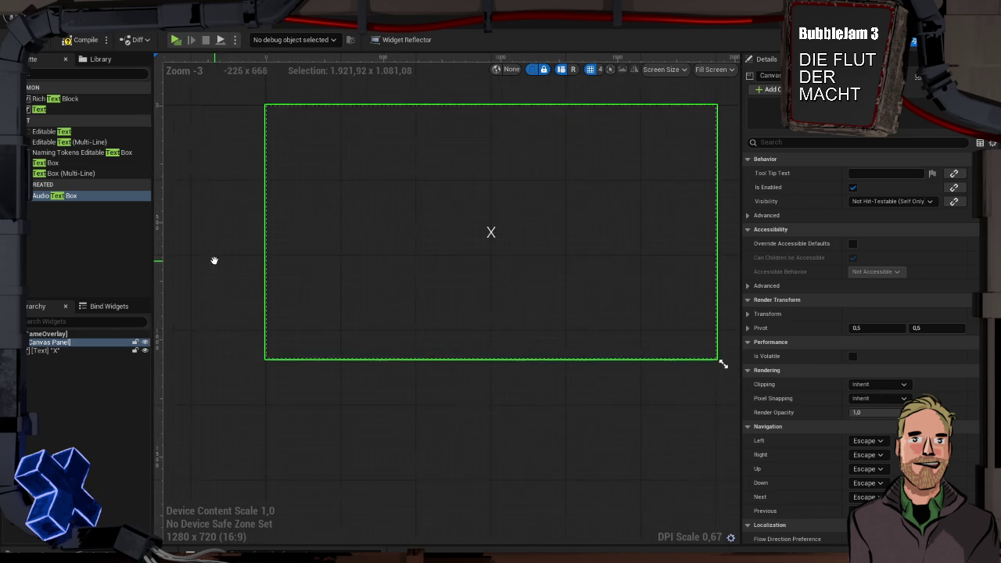
{"action": "scroll", "coordinate": [306, 253], "scroll_direction": "down", "scroll_amount": 1}
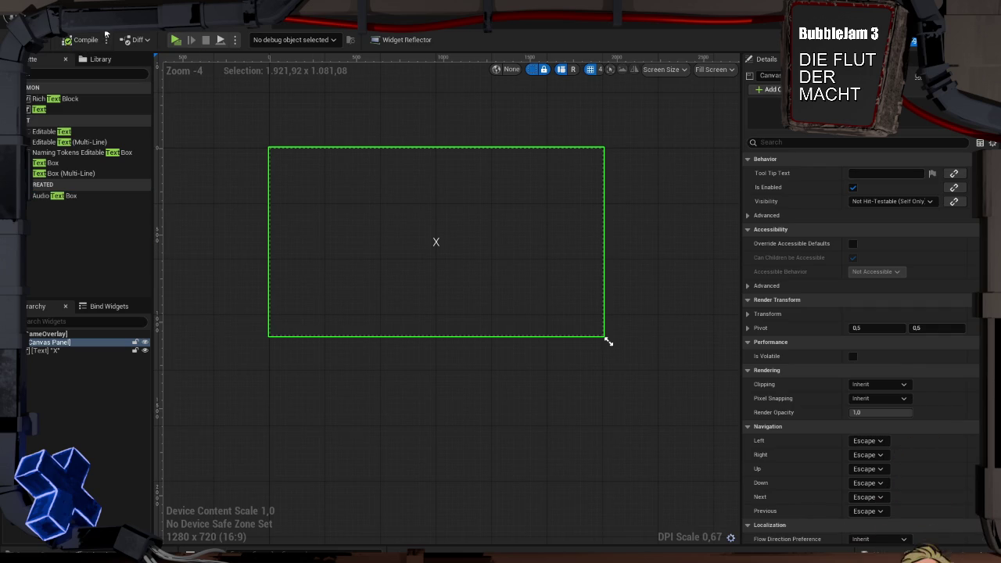
{"action": "left_click", "coordinate": [139, 30]}
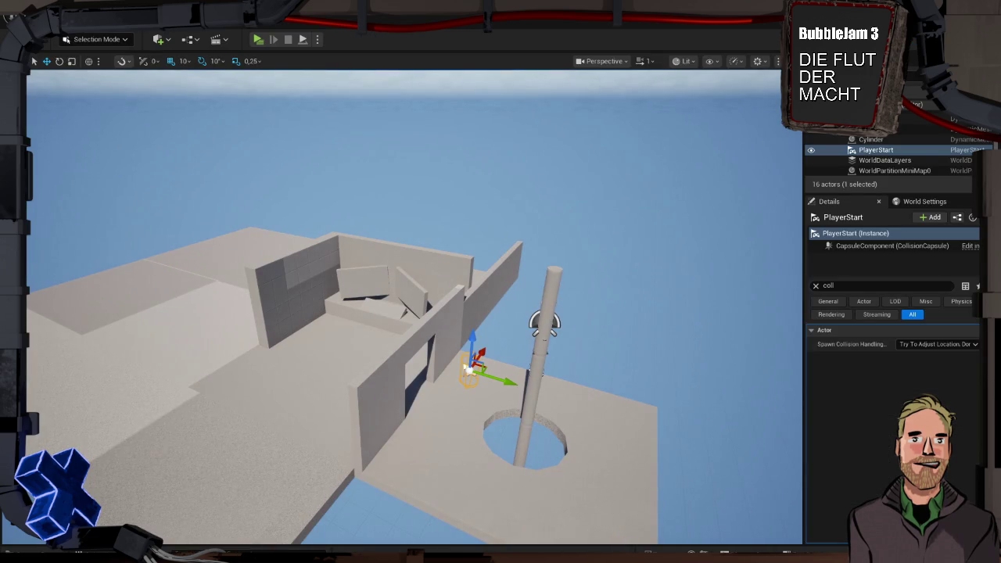
- Select the Boolean floor mesh and the small Box4 mesh in the viewport
{"action": "key", "text": "ctrl+space"}
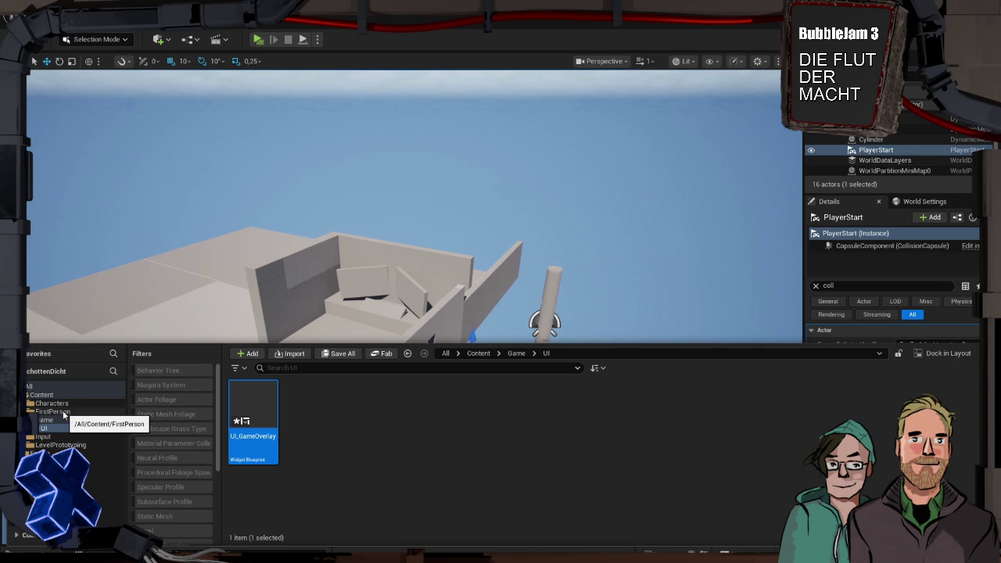
{"action": "left_click", "coordinate": [144, 322]}
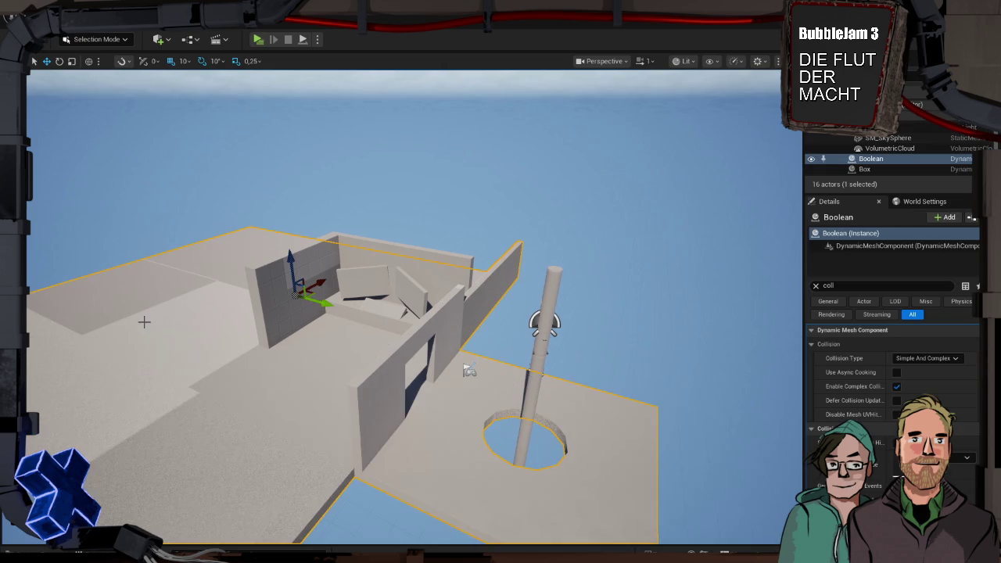
{"action": "left_click", "coordinate": [362, 286]}
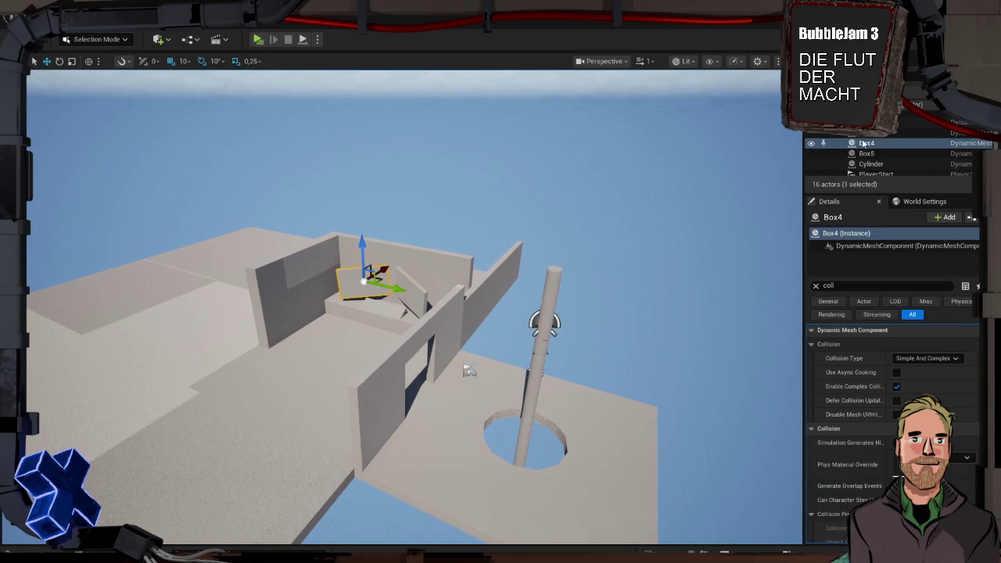
{"action": "left_click", "coordinate": [278, 379]}
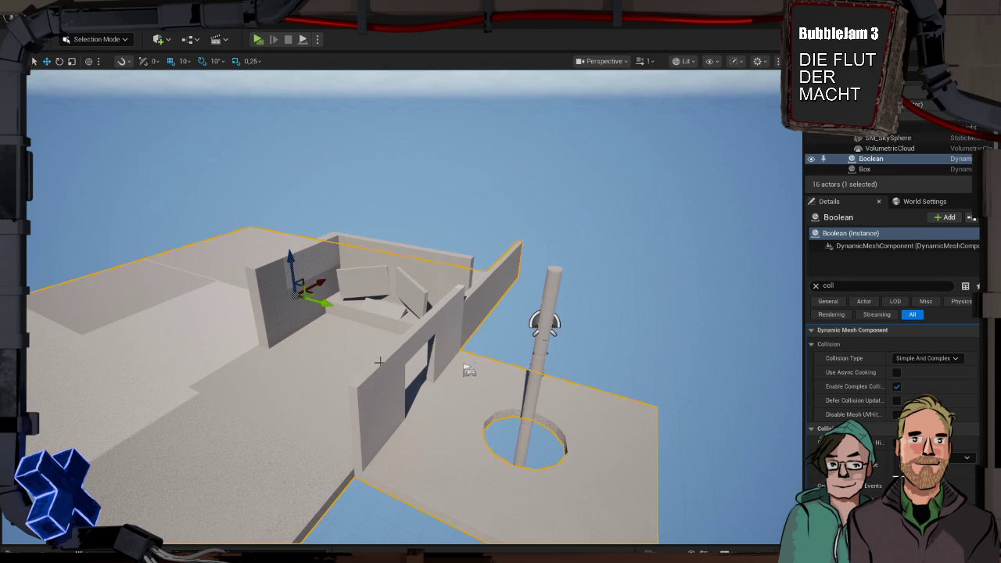
- Frame and orbit around the Boolean floor mesh, then bring up the Content Drawer
{"action": "key", "text": "f"}
{"action": "mouse_move", "coordinate": [315, 382]}
{"action": "left_mouse_down"}
{"action": "mouse_move", "coordinate": [302, 368]}
{"action": "mouse_move", "coordinate": [352, 365]}
{"action": "left_mouse_up"}
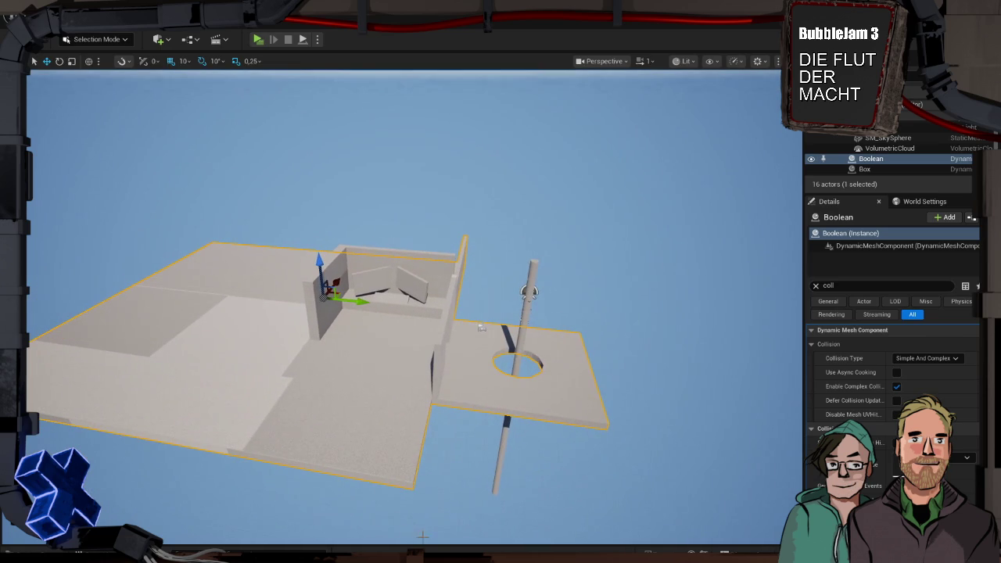
{"action": "key", "text": "ctrl+space"}
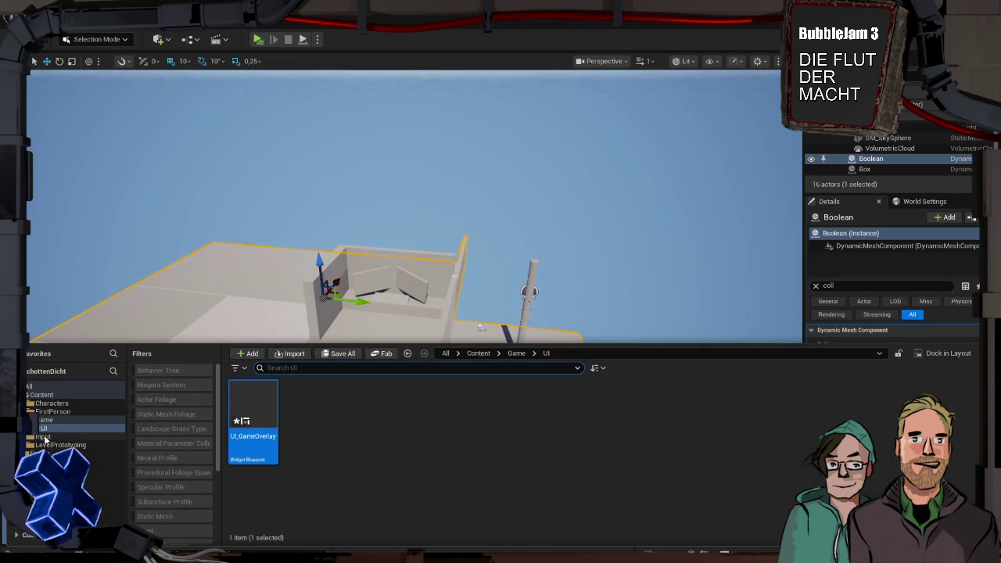
- Move Lvl_FirstPerson from the FirstPerson folder into the Game folder, accepting the reference warning
{"action": "left_click", "coordinate": [54, 412]}
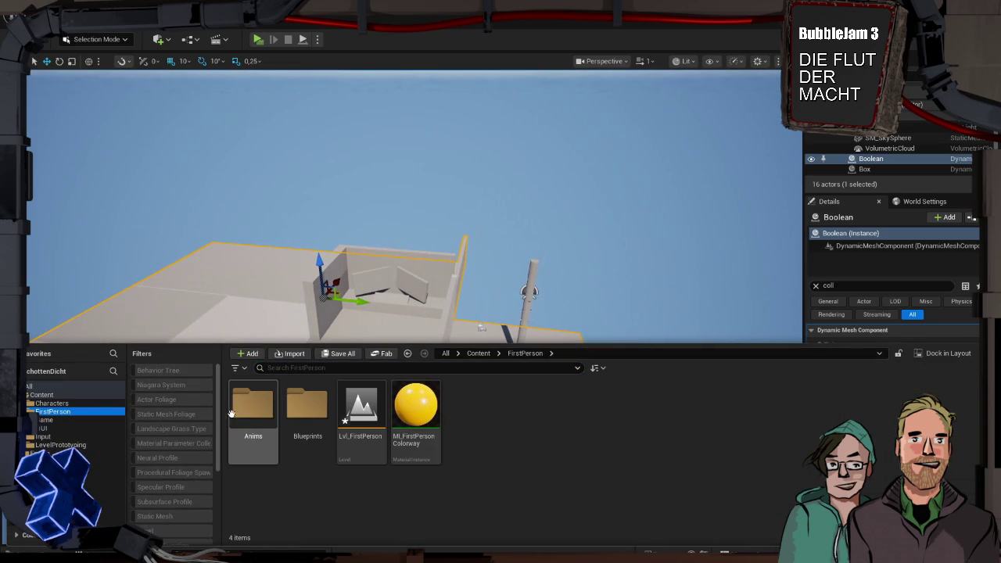
{"action": "left_click", "coordinate": [360, 411]}
{"action": "mouse_move", "coordinate": [360, 411]}
{"action": "left_mouse_down"}
{"action": "mouse_move", "coordinate": [336, 434]}
{"action": "mouse_move", "coordinate": [46, 424]}
{"action": "left_mouse_up"}
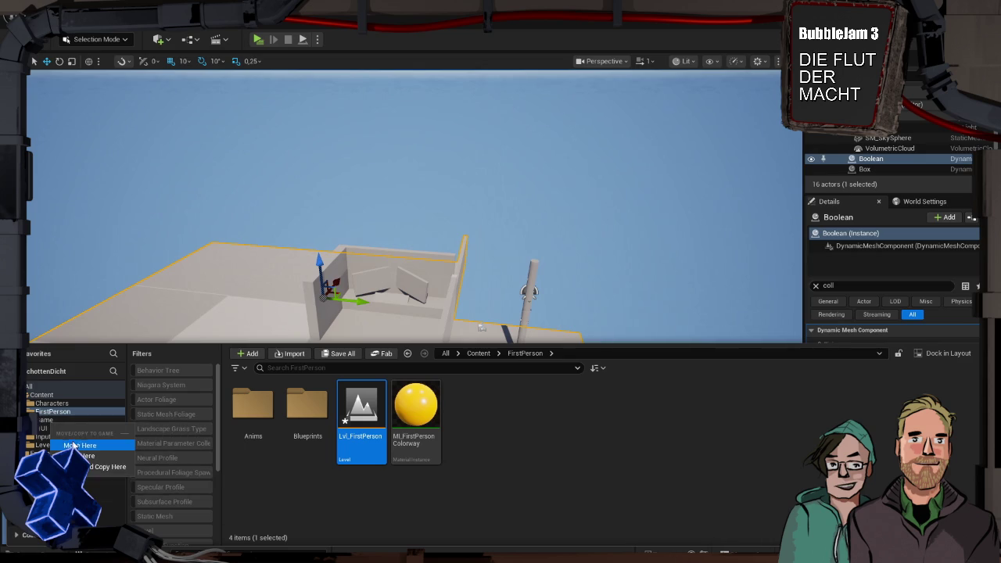
{"action": "left_click", "coordinate": [78, 441]}
{"action": "left_click", "coordinate": [560, 321]}
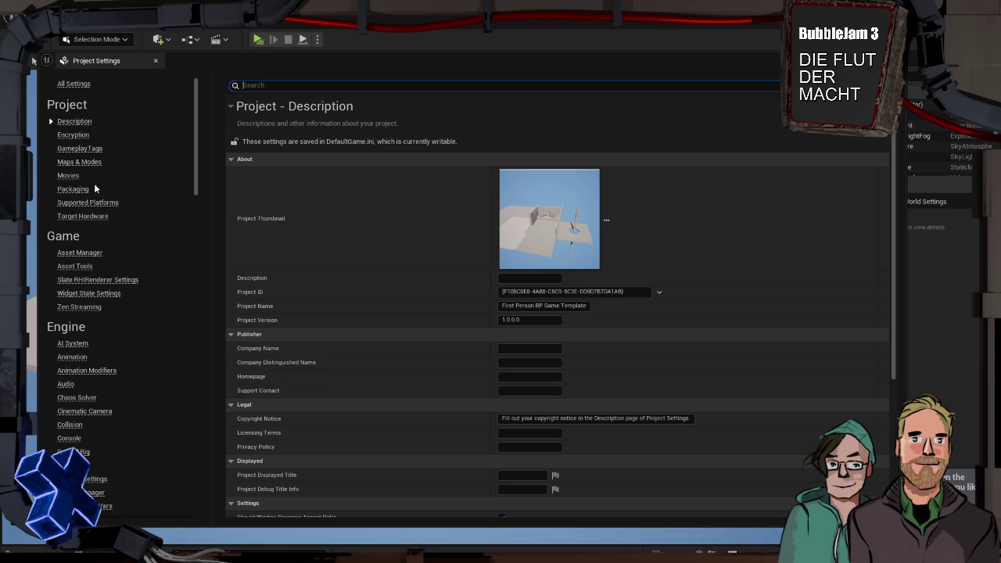
- Check the Editor Startup Map under Maps & Modes without changing it, then close Project Settings
{"action": "left_click", "coordinate": [79, 161]}
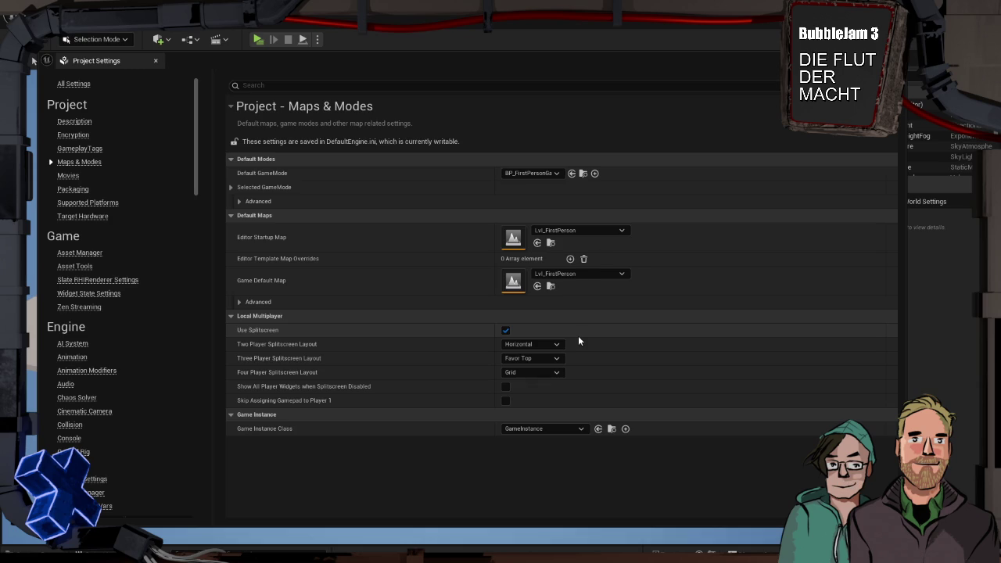
{"action": "left_click", "coordinate": [550, 231]}
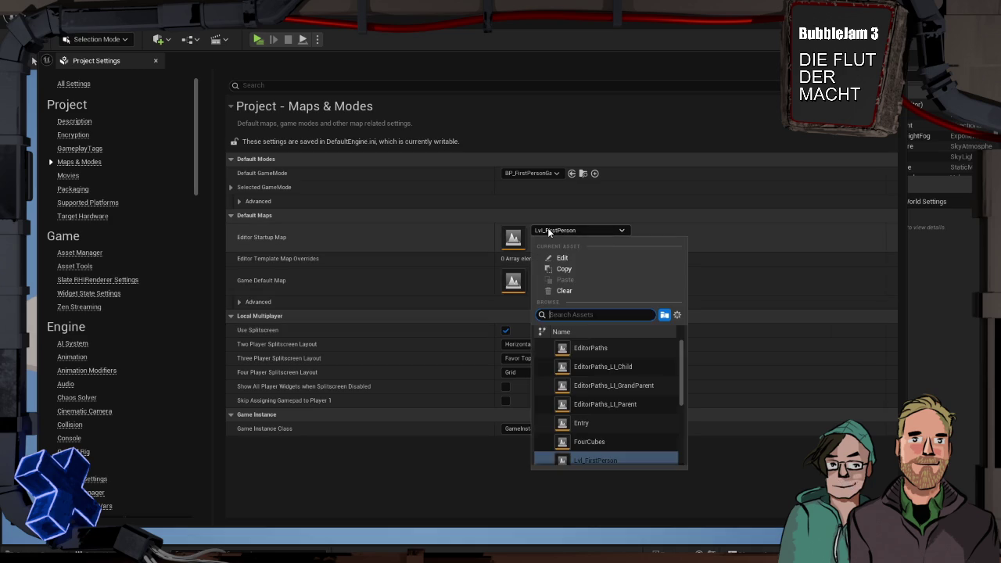
{"action": "left_click", "coordinate": [549, 230]}
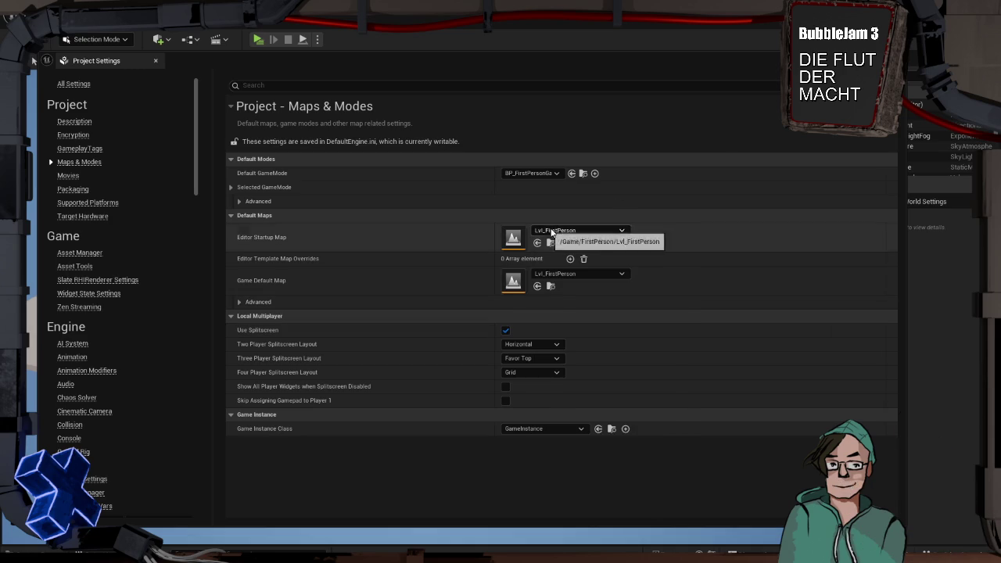
{"action": "left_click", "coordinate": [33, 60]}
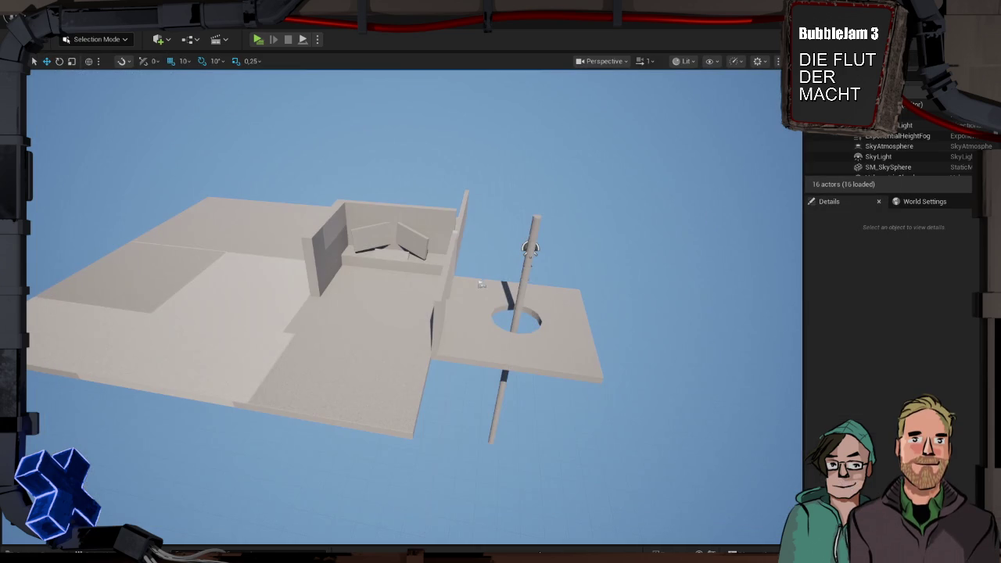
- Open the moved Lvl_FirstPerson level in the Game folder for editing
{"action": "key", "text": "ctrl+space"}
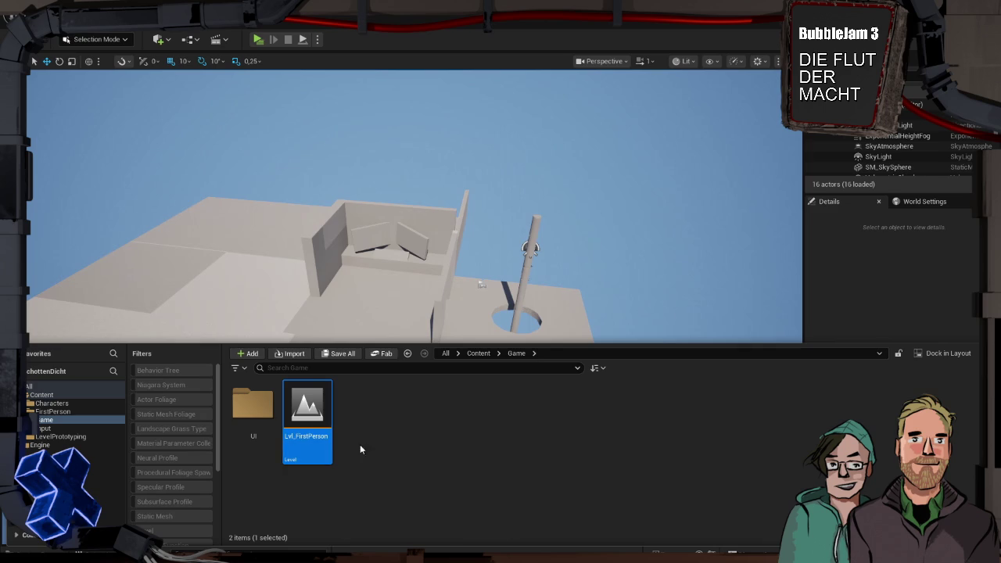
{"action": "right_click", "coordinate": [322, 439]}
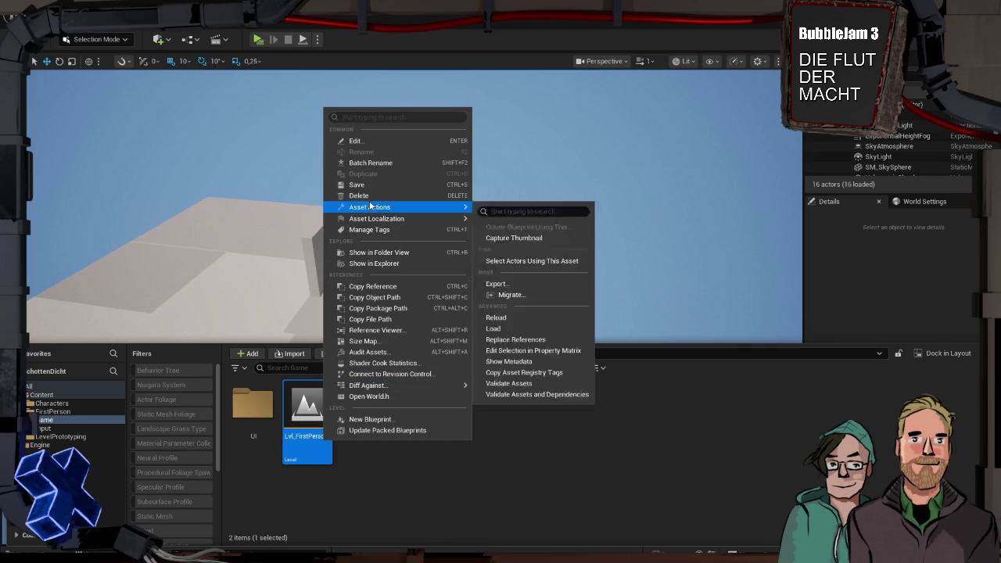
{"action": "left_click", "coordinate": [374, 140]}
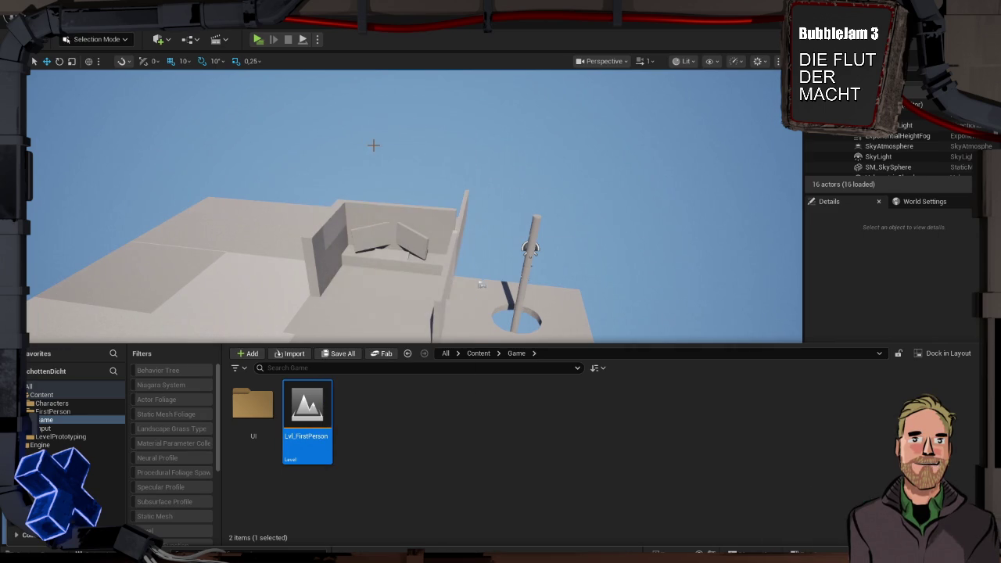
{"action": "left_click", "coordinate": [393, 423]}
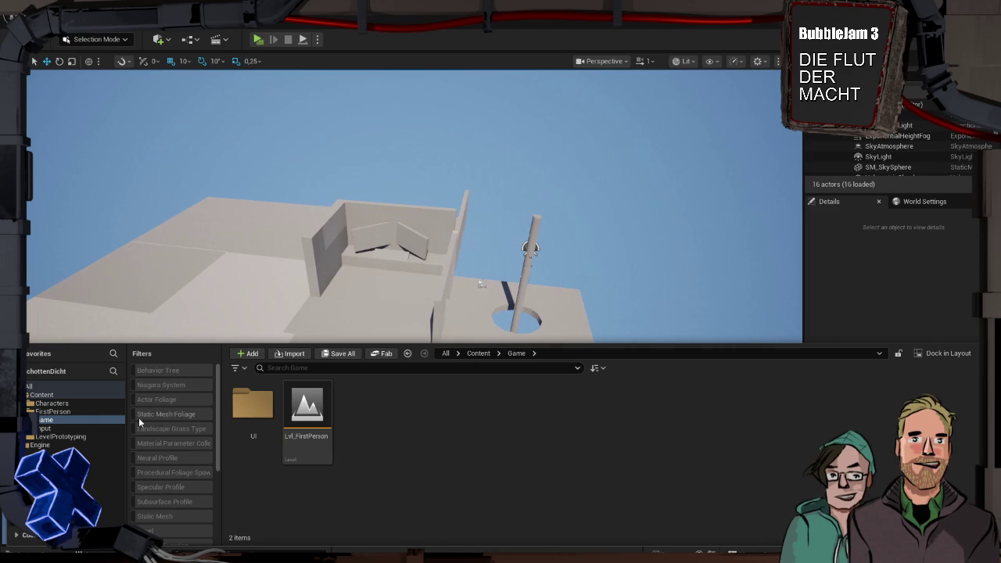
- Open the template's Lvl_FirstPerson from the FirstPerson folder, then return to the Game folder
{"action": "left_click", "coordinate": [53, 411]}
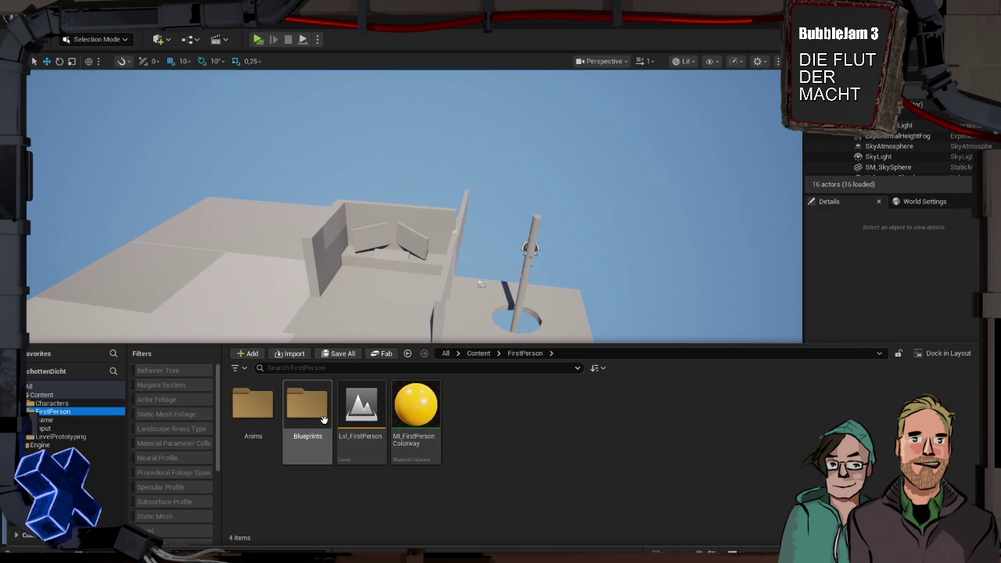
{"action": "double_click", "coordinate": [360, 415]}
{"action": "left_click", "coordinate": [45, 420]}
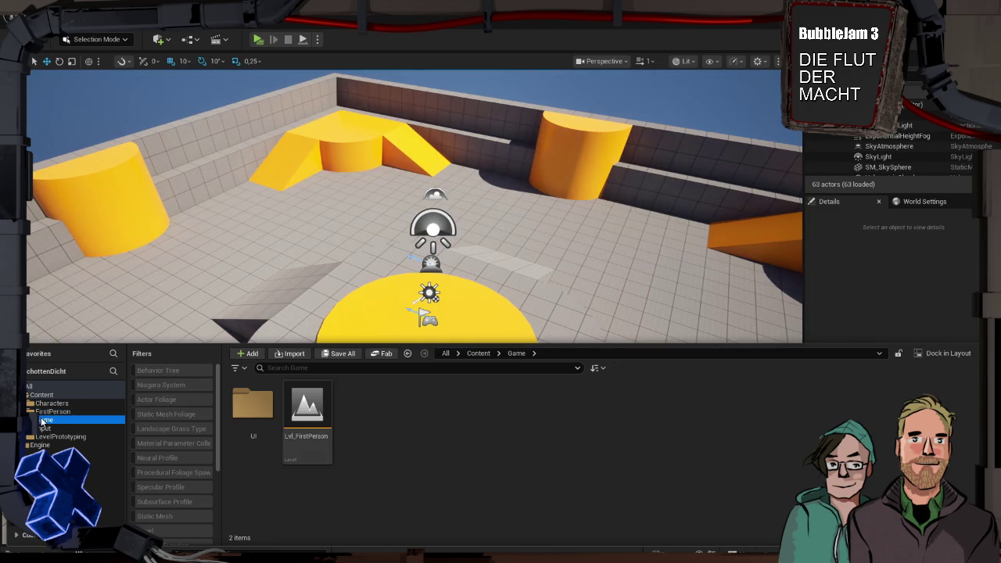
- Rename the Game folder's level to Schaltraum and open it
{"action": "left_click", "coordinate": [307, 411]}
{"action": "key", "text": "F2"}
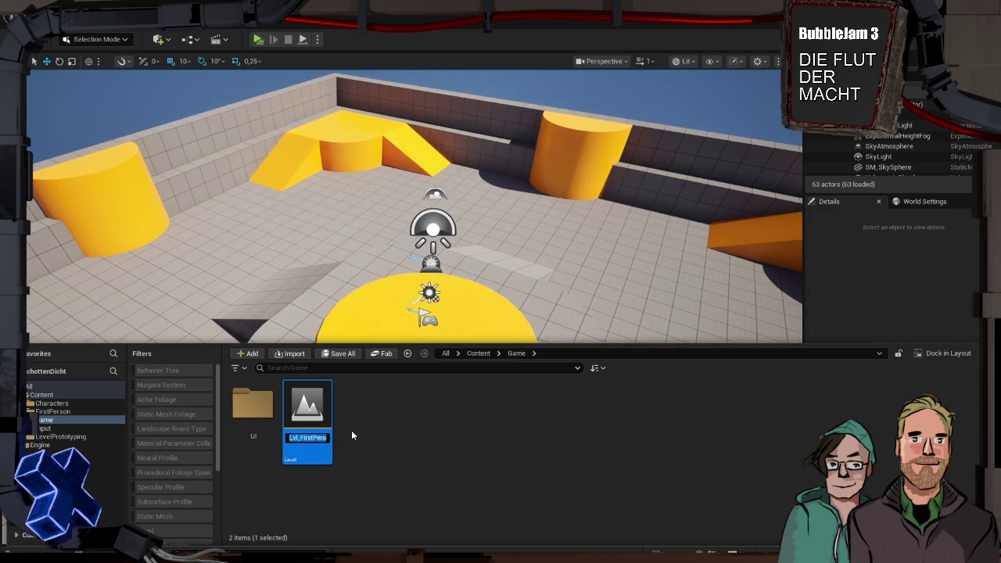
{"action": "type", "text": "Schaltraum"}
{"action": "key", "text": "Return"}
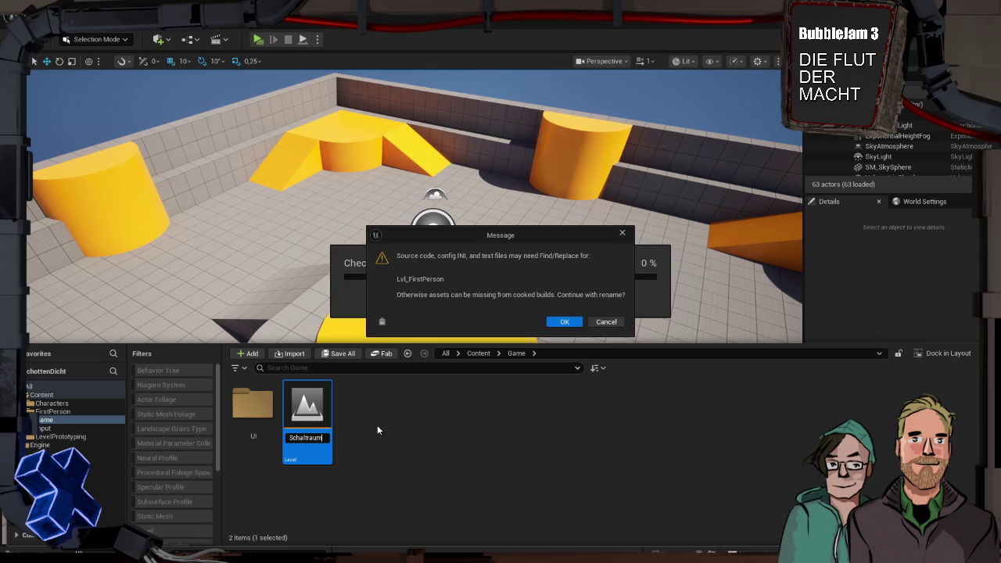
{"action": "left_click", "coordinate": [569, 323]}
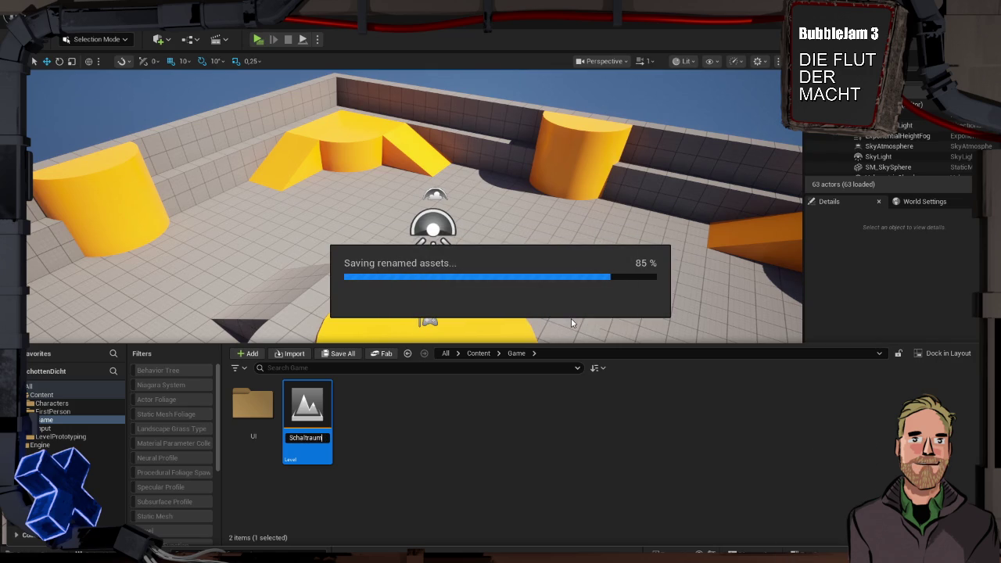
{"action": "double_click", "coordinate": [315, 415]}
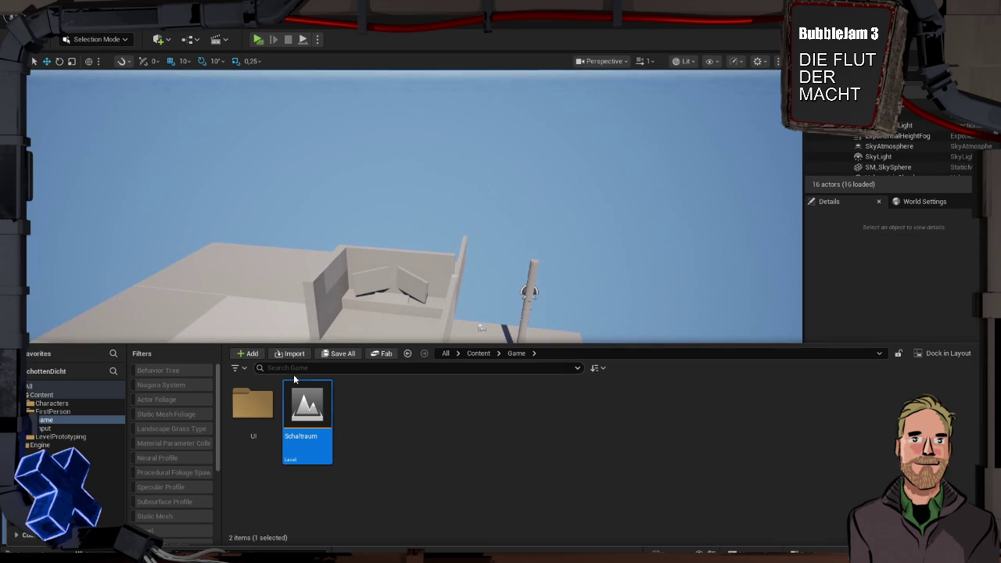
- Open Project Settings from the Edit menu and maximize its window
{"action": "left_click", "coordinate": [63, 17]}
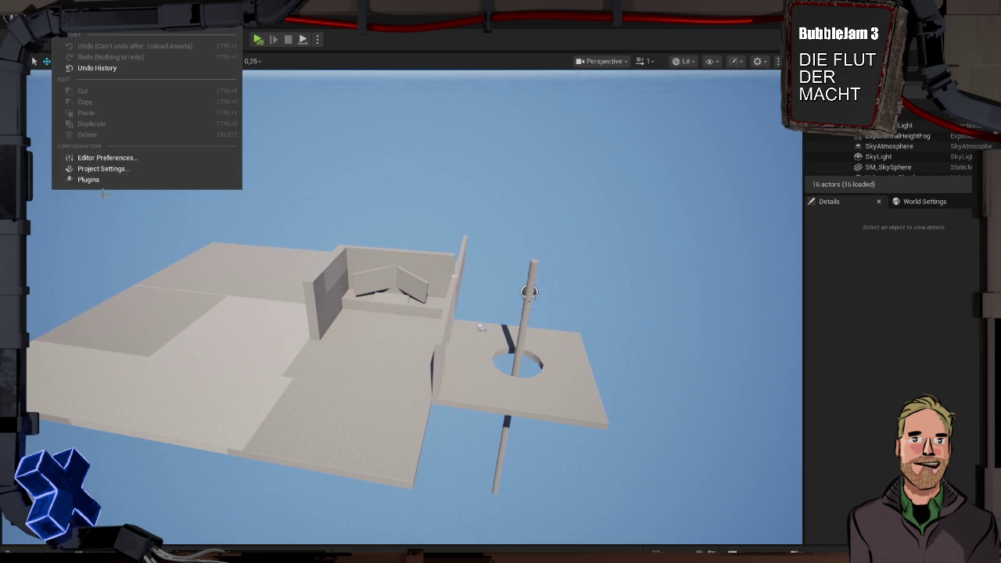
{"action": "left_click", "coordinate": [103, 169]}
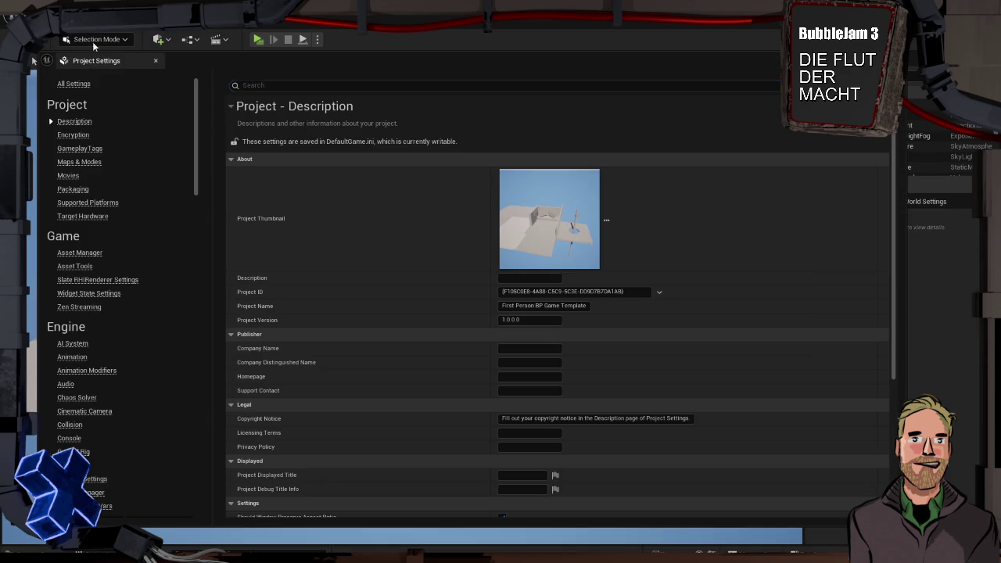
{"action": "double_click", "coordinate": [93, 58]}
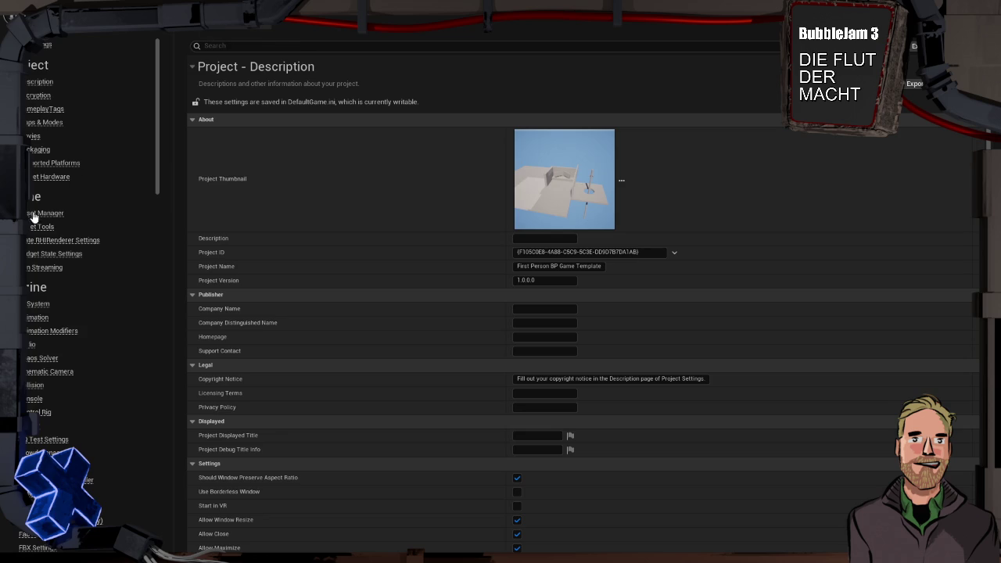
- In Maps & Modes, pick Schaltraum for Editor Startup Map and Game Default Map, then close settings
{"action": "left_click", "coordinate": [39, 122]}
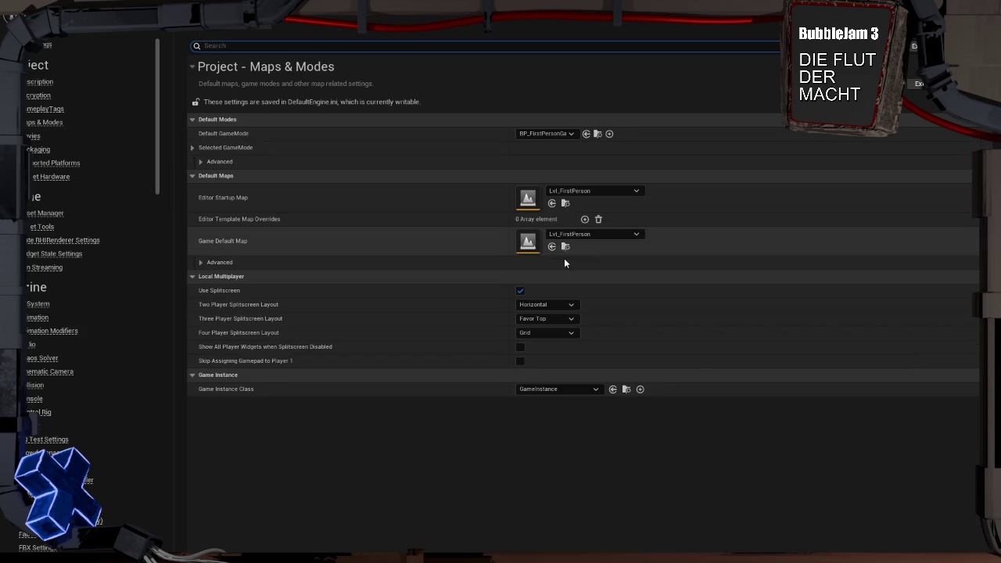
{"action": "left_click", "coordinate": [564, 189]}
{"action": "type", "text": "schal"}
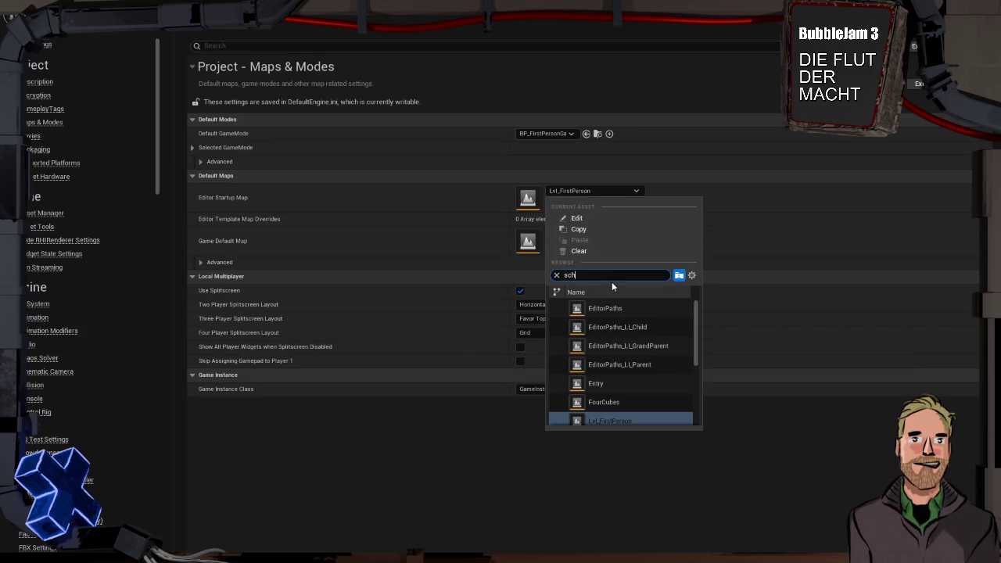
{"action": "left_click", "coordinate": [698, 307]}
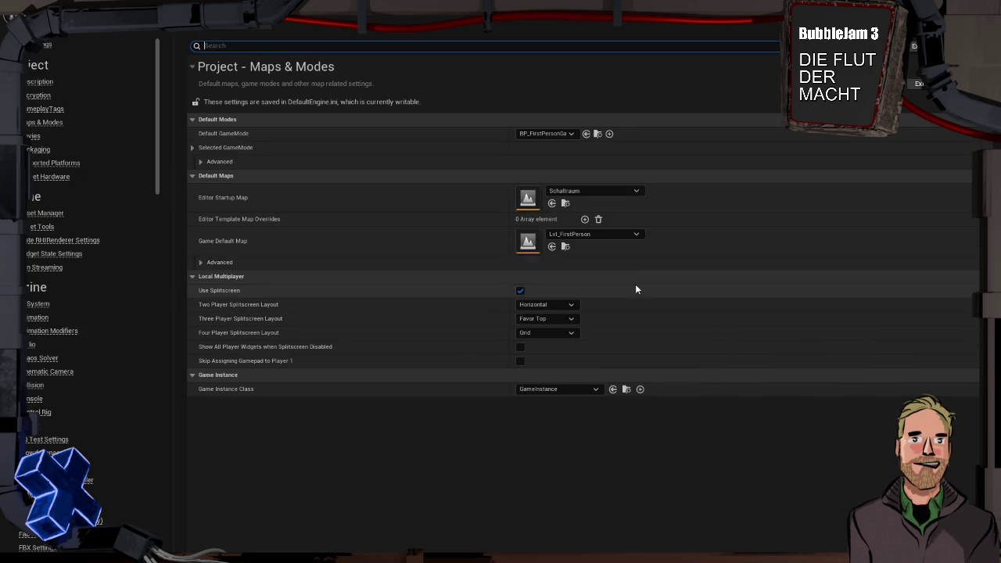
{"action": "left_click", "coordinate": [589, 232]}
{"action": "type", "text": "schal"}
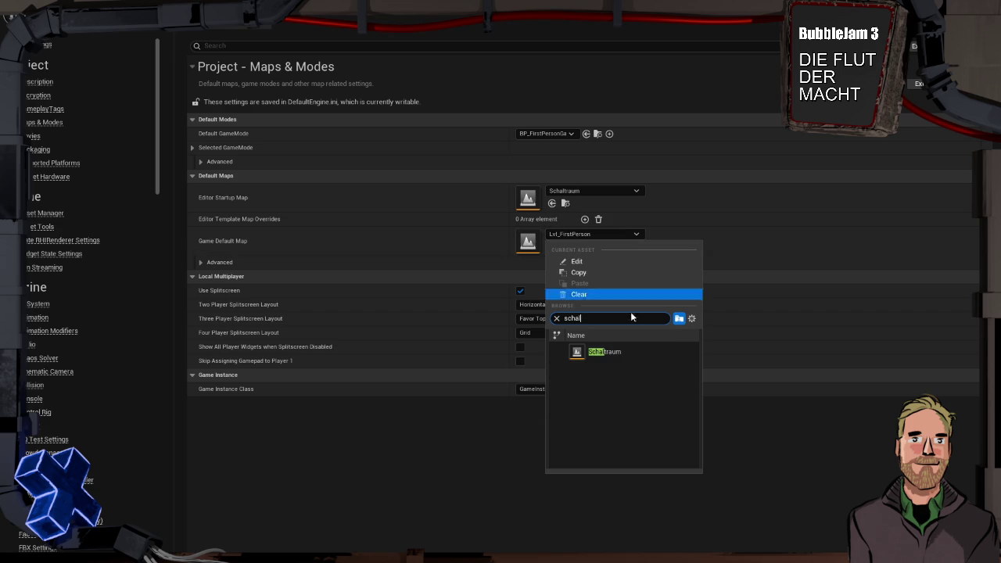
{"action": "left_click", "coordinate": [627, 352]}
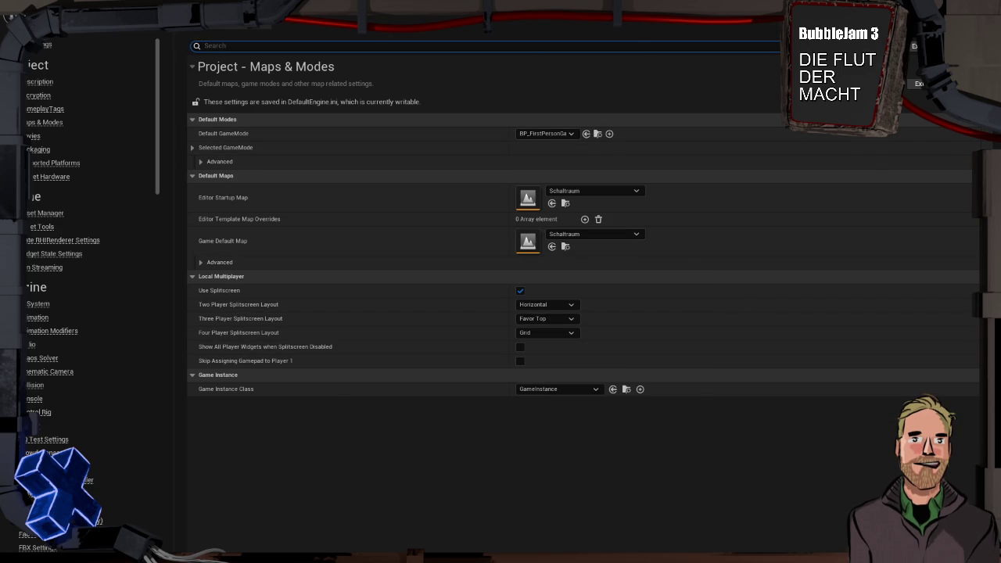
{"action": "left_click", "coordinate": [200, 50]}
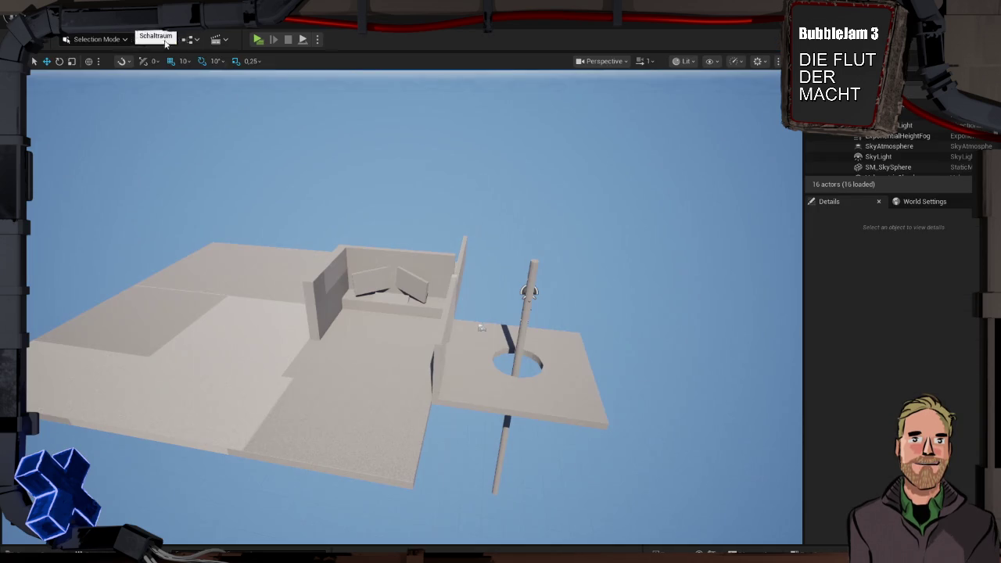
{"action": "left_click", "coordinate": [465, 302]}
{"action": "left_click_drag", "start_coordinate": [486, 258], "coordinate": [486, 207]}
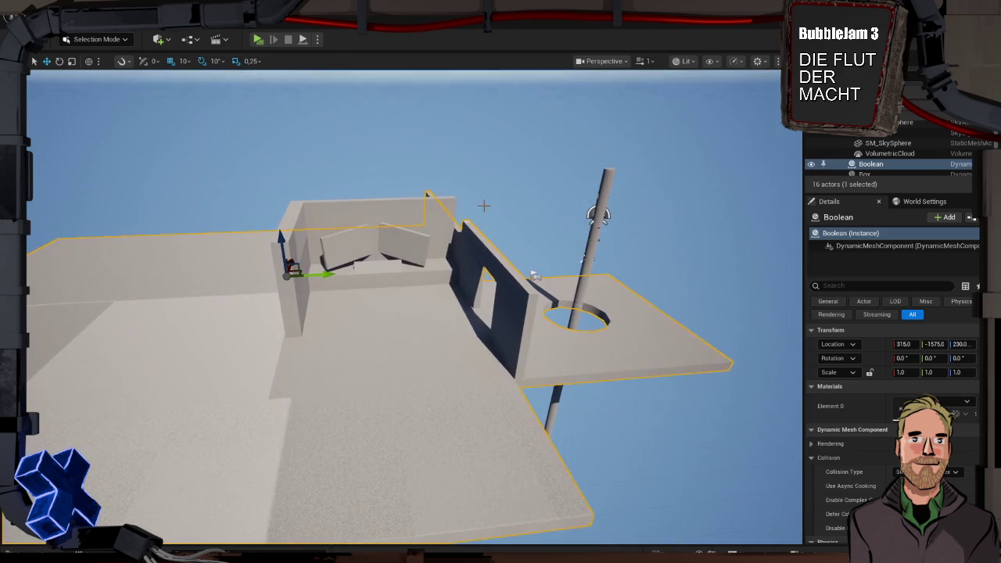
{"action": "left_click", "coordinate": [486, 203]}
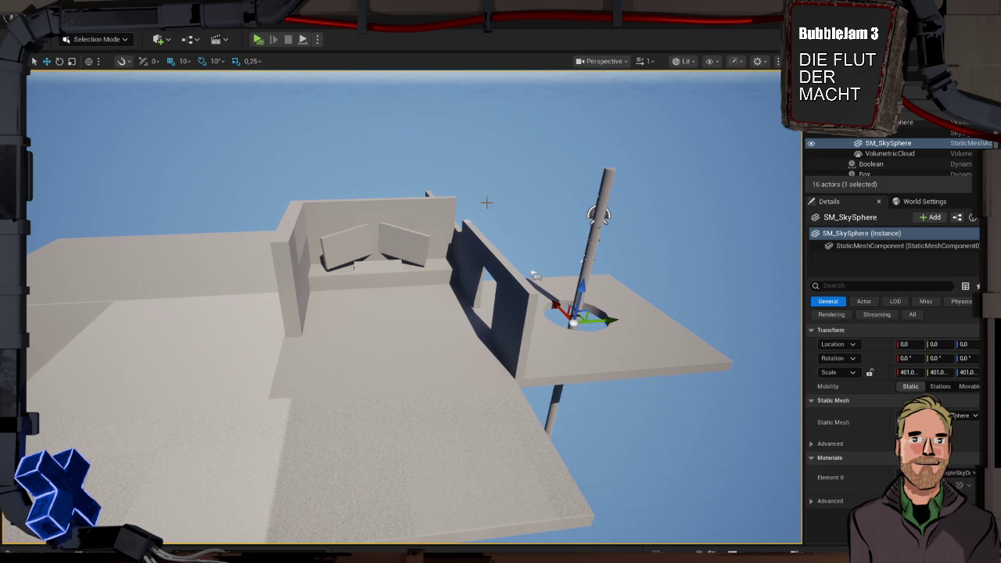
{"action": "left_click", "coordinate": [438, 207]}
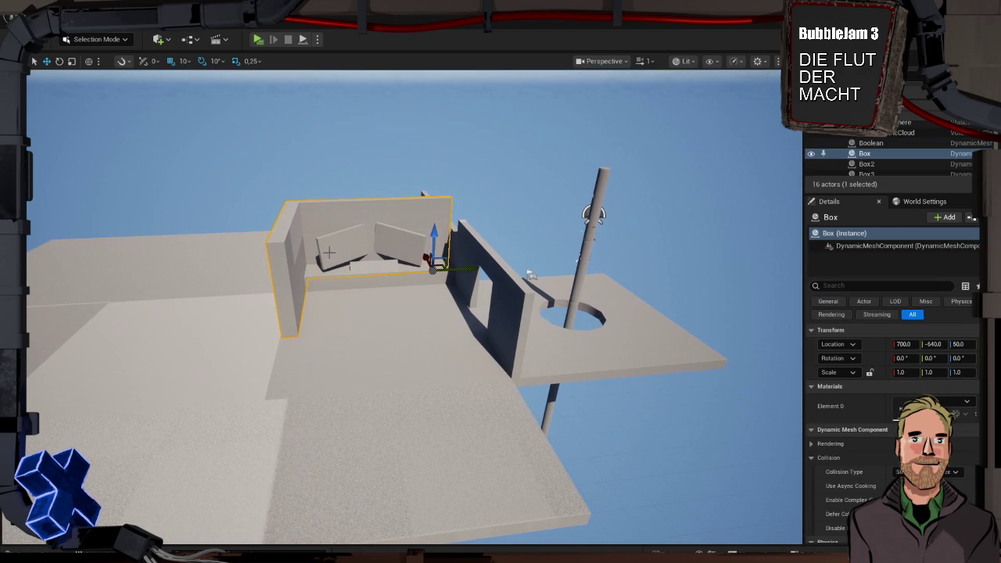
{"action": "left_click", "coordinate": [482, 157]}
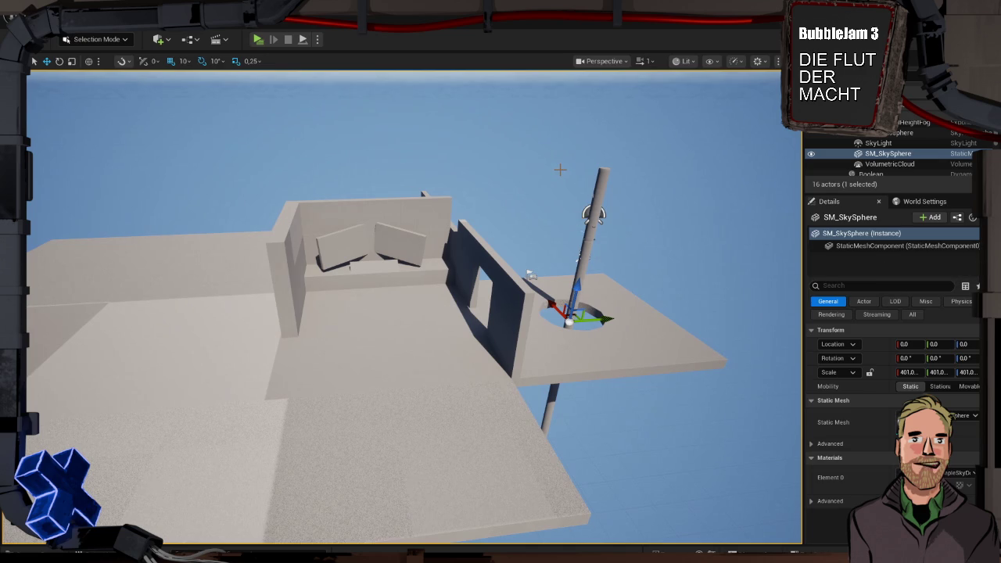
- Orbit the camera toward the walls and pole, then open the Content Drawer on the Game folder
{"action": "mouse_move", "coordinate": [560, 169]}
{"action": "left_mouse_down"}
{"action": "mouse_move", "coordinate": [579, 157]}
{"action": "mouse_move", "coordinate": [563, 148]}
{"action": "mouse_move", "coordinate": [572, 133]}
{"action": "mouse_move", "coordinate": [575, 172]}
{"action": "mouse_move", "coordinate": [571, 165]}
{"action": "left_mouse_up"}
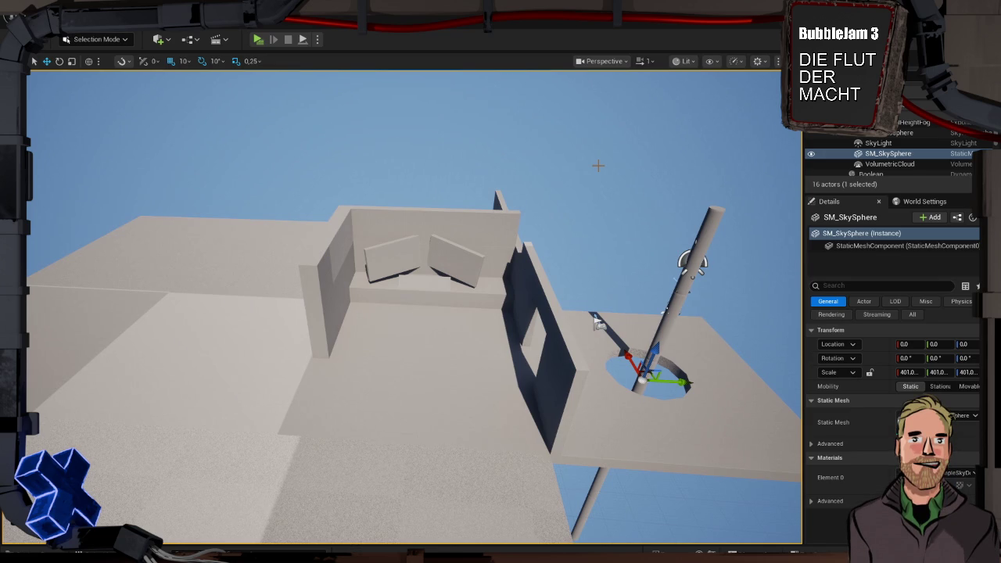
{"action": "left_click_drag", "start_coordinate": [583, 217], "coordinate": [649, 212]}
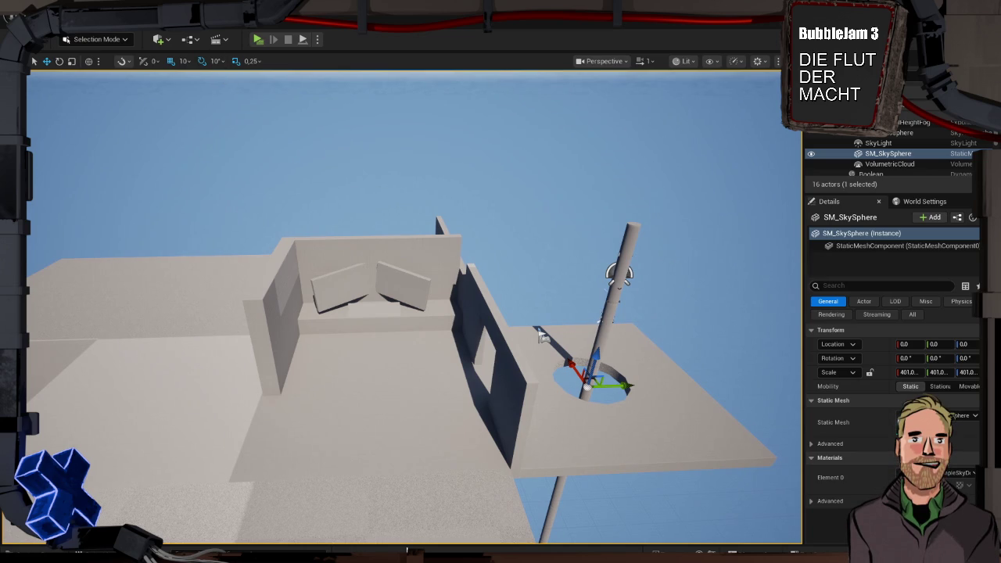
{"action": "key", "text": "ctrl+space"}
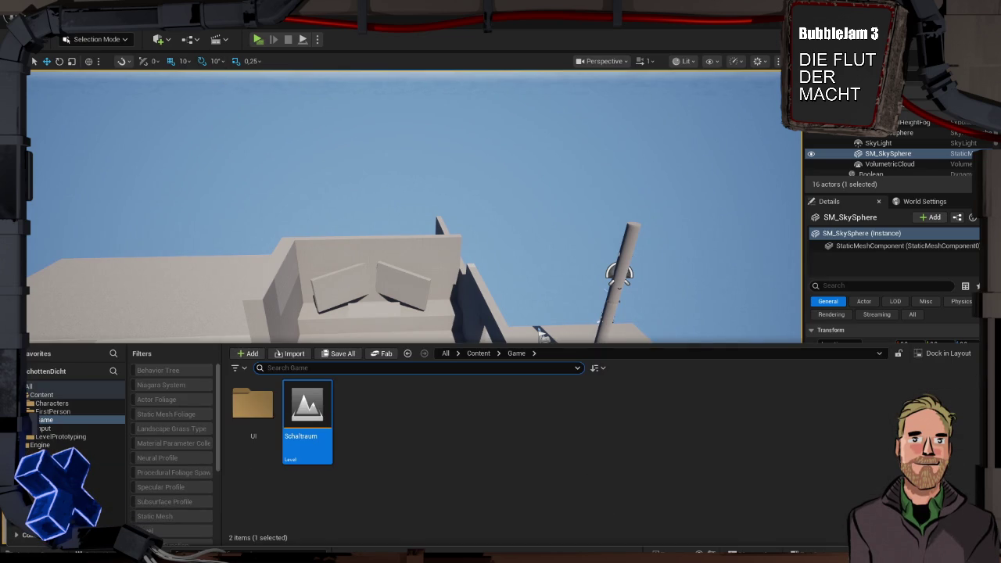
- From the Game folder's right-click asset menu, choose Blueprint Class to start a new Blueprint
{"action": "left_click", "coordinate": [385, 428]}
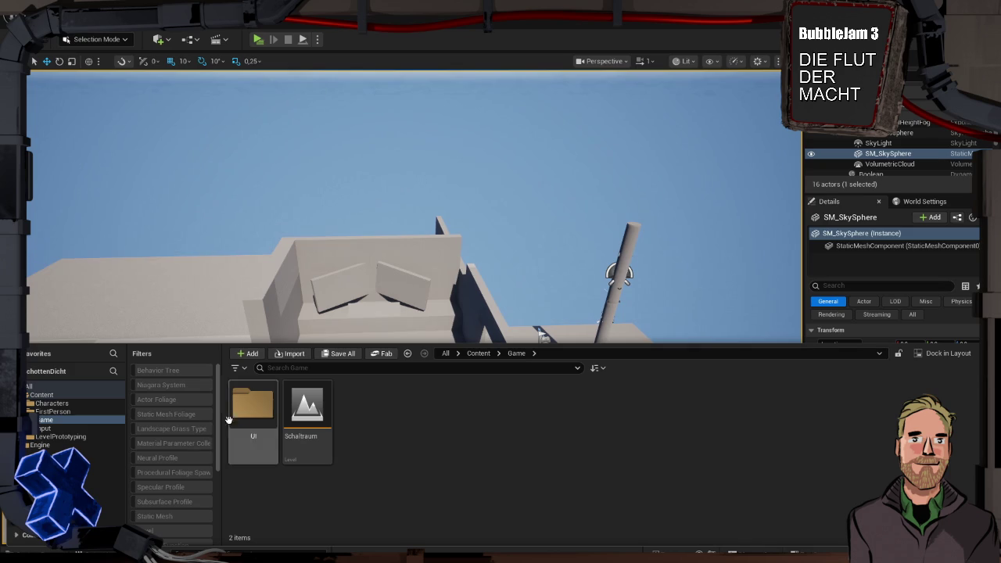
{"action": "right_click", "coordinate": [372, 421]}
{"action": "mouse_move", "coordinate": [372, 421]}
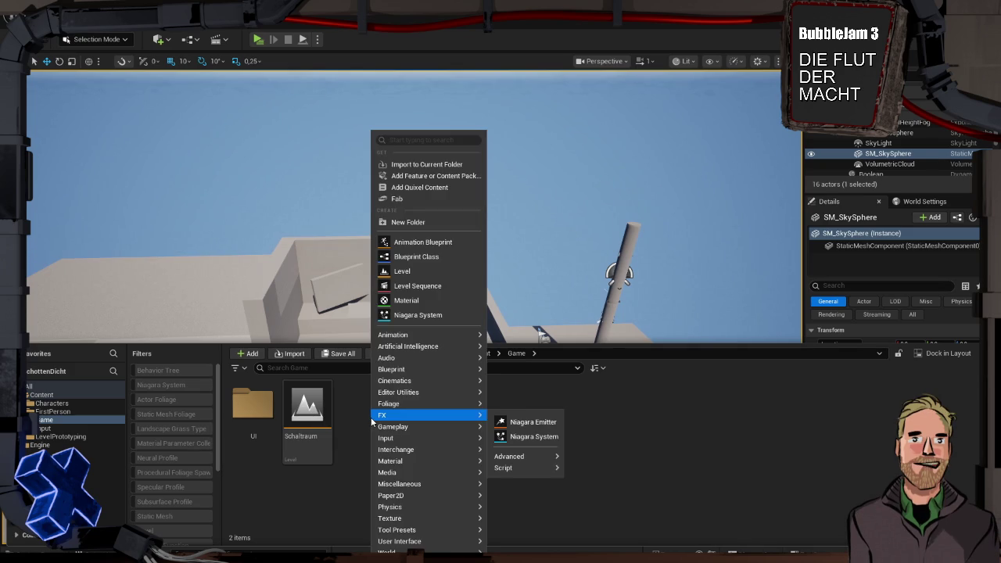
{"action": "type", "text": "game"}
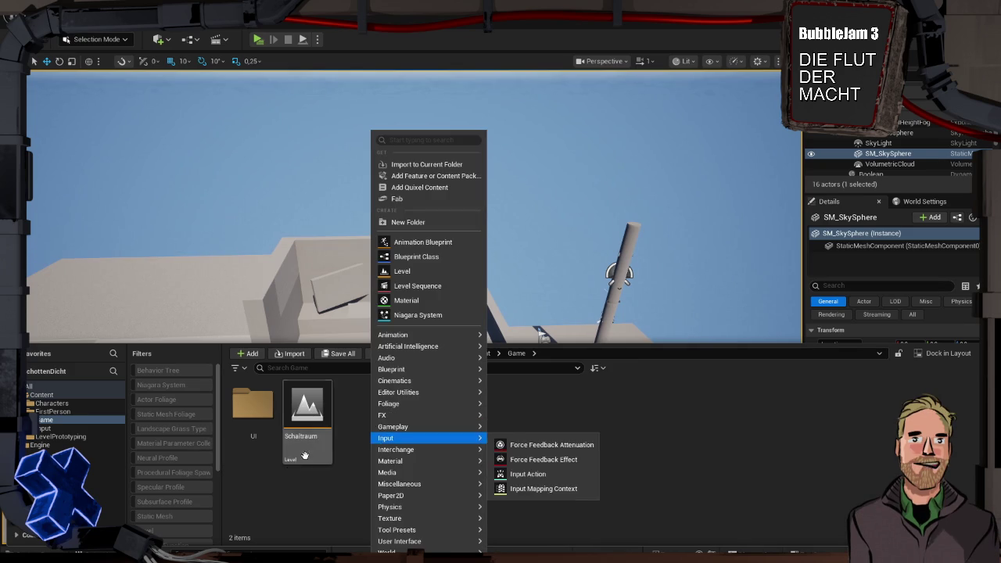
{"action": "mouse_move", "coordinate": [391, 449]}
{"action": "left_click", "coordinate": [342, 445]}
{"action": "right_click", "coordinate": [361, 436]}
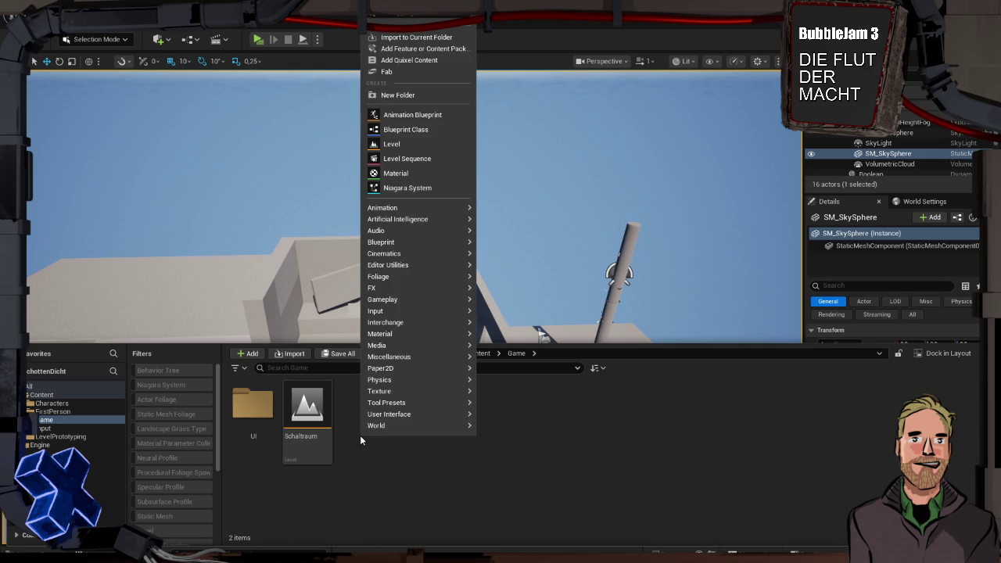
{"action": "key", "text": "Escape"}
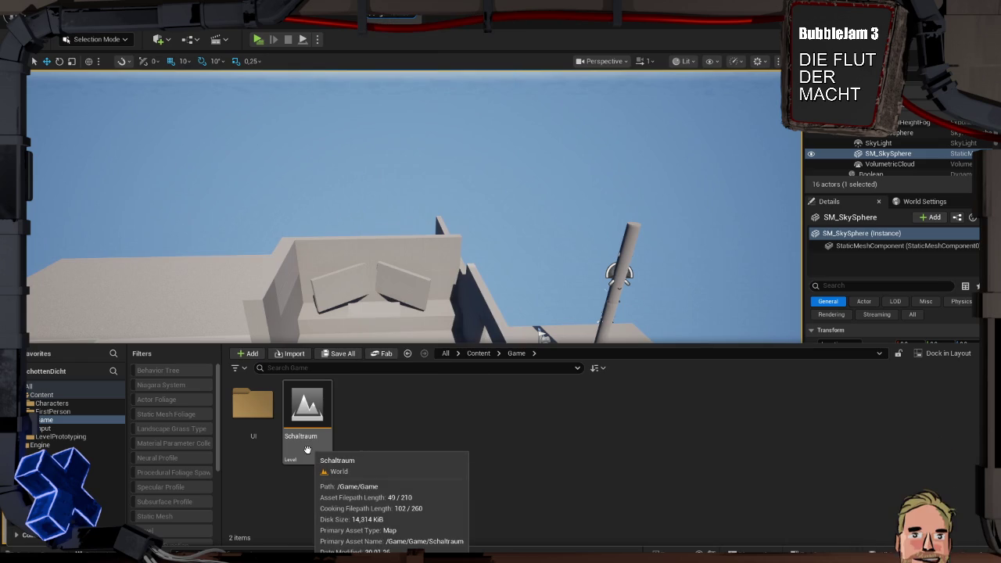
{"action": "right_click", "coordinate": [428, 436]}
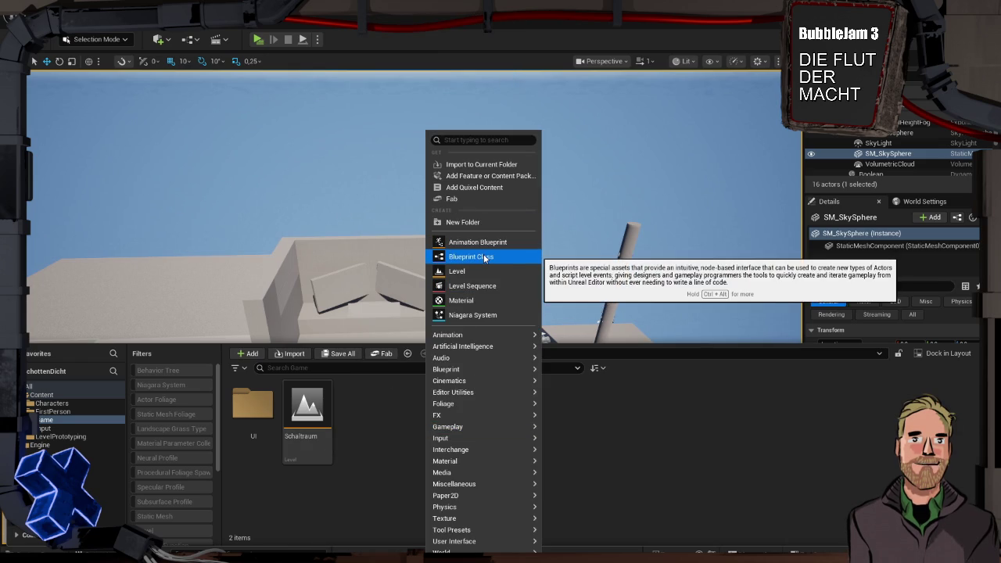
{"action": "left_click", "coordinate": [485, 256]}
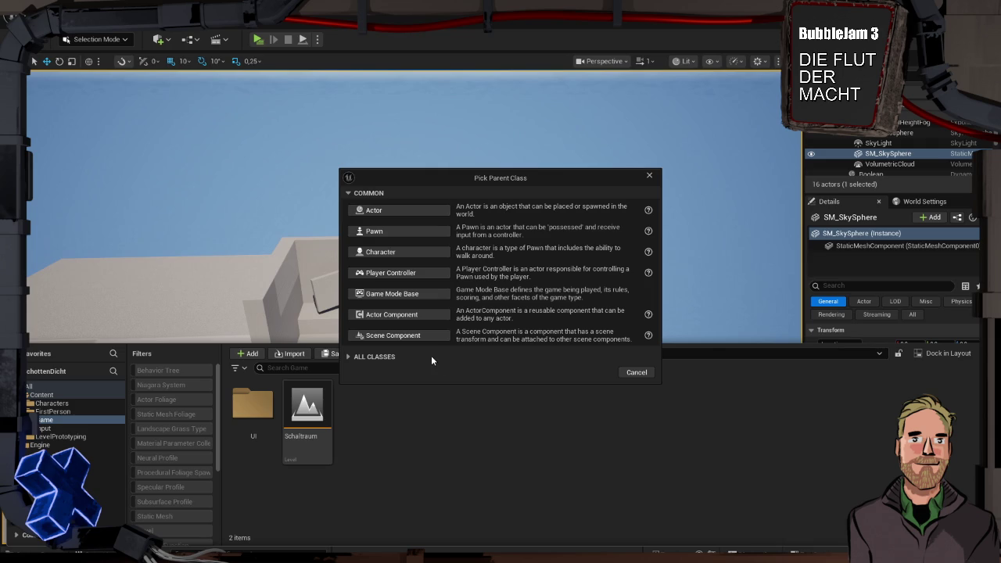
- Create a Blueprint with GameInstance as parent, found by searching All Classes for 'game inst'
{"action": "left_click", "coordinate": [379, 357]}
{"action": "type", "text": "instan"}
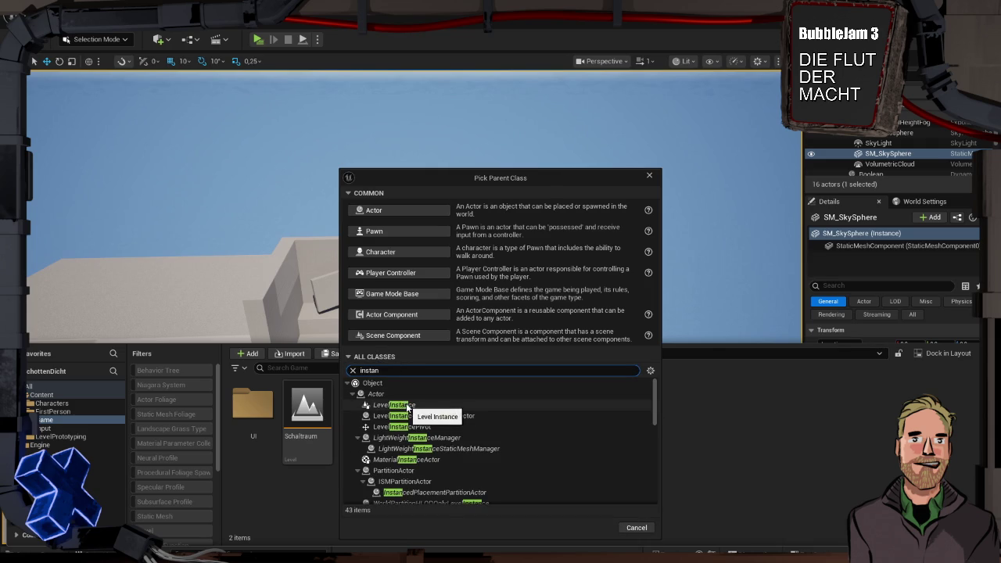
{"action": "scroll", "coordinate": [446, 408], "scroll_direction": "down", "scroll_amount": 3}
{"action": "scroll", "coordinate": [500, 444], "scroll_direction": "down", "scroll_amount": 5}
{"action": "scroll", "coordinate": [542, 449], "scroll_direction": "up", "scroll_amount": 10}
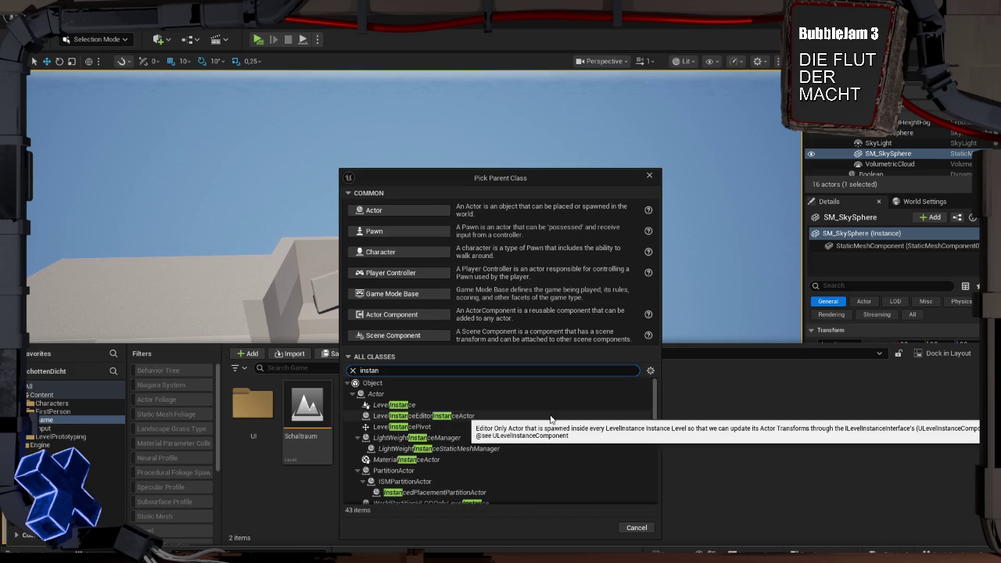
{"action": "key", "text": "BackSpace"}
{"action": "key", "text": "BackSpace"}
{"action": "key", "text": "BackSpace"}
{"action": "type", "text": "game "}
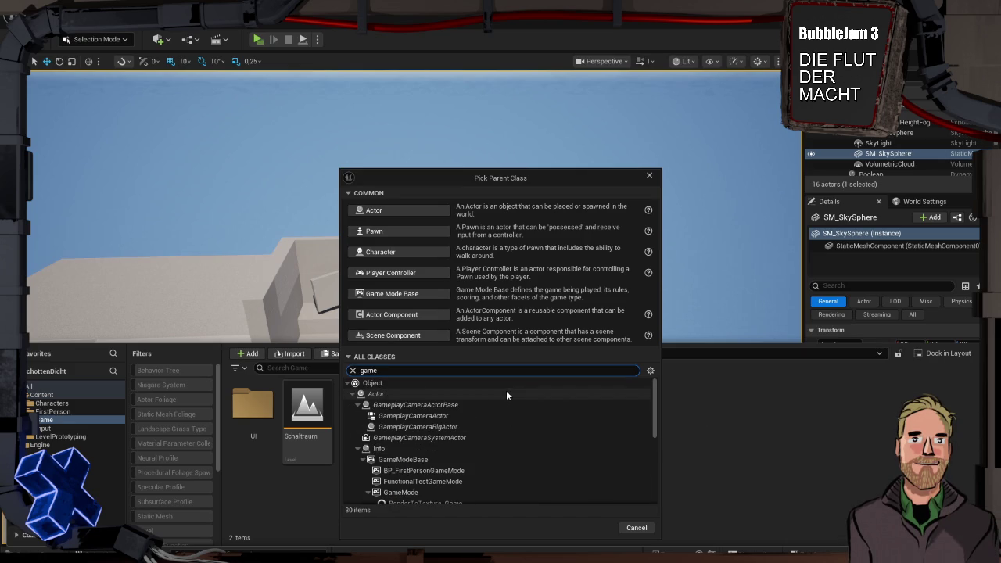
{"action": "type", "text": "inst"}
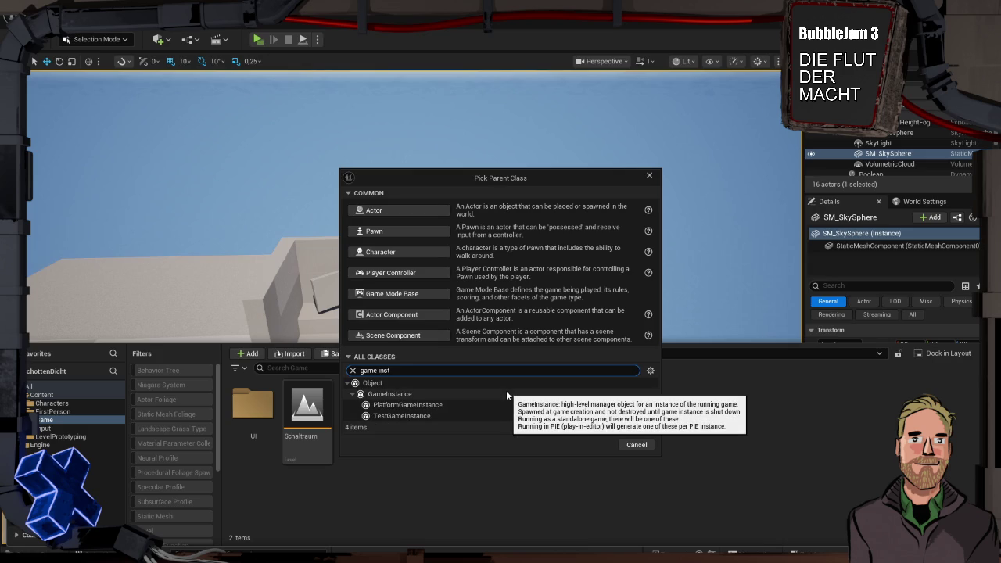
{"action": "left_click", "coordinate": [507, 390]}
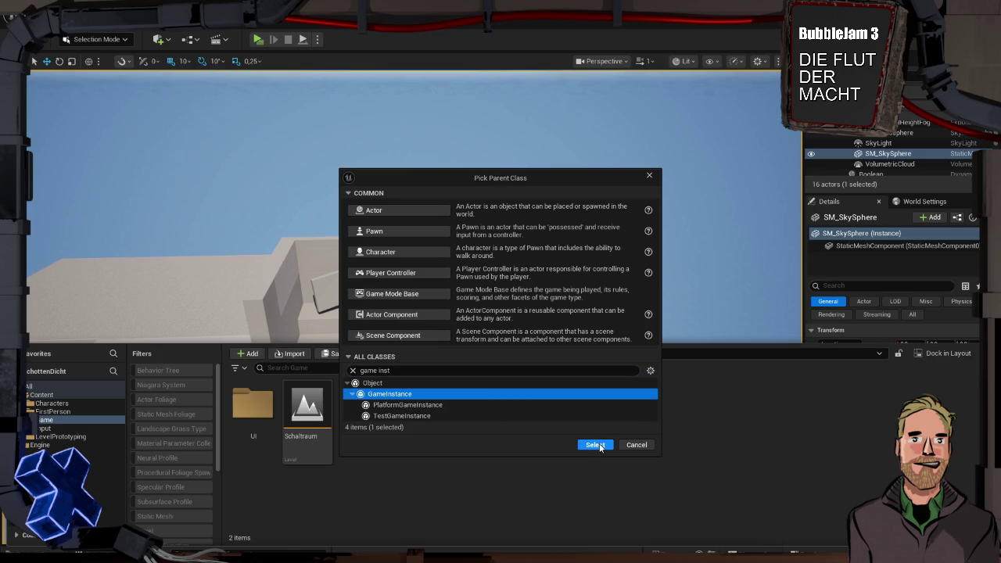
{"action": "left_click", "coordinate": [596, 445]}
- Name the new Blueprint BPI_Schaltraum_GameInstance
{"action": "type", "text": "BPI_"}
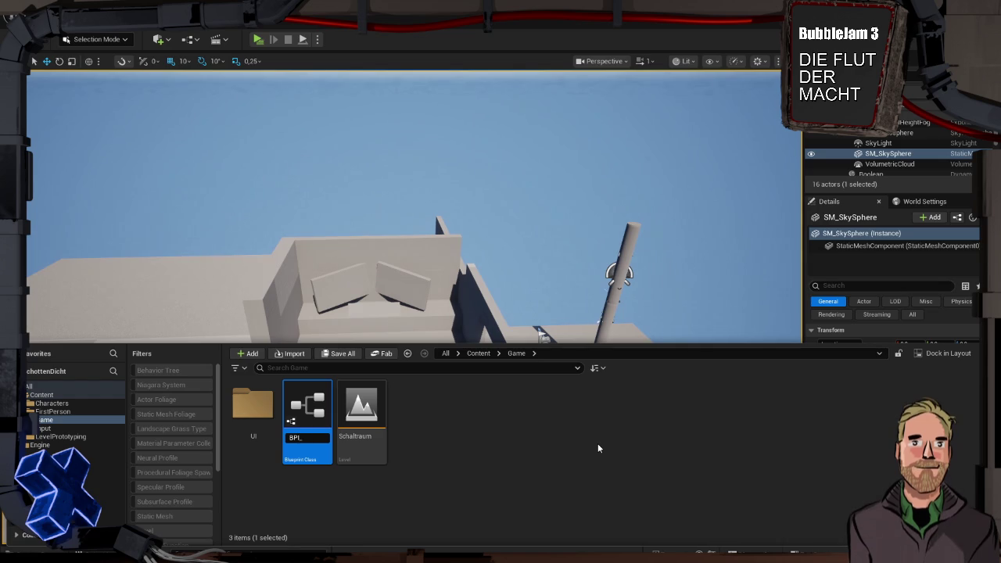
{"action": "type", "text": "GameInstance"}
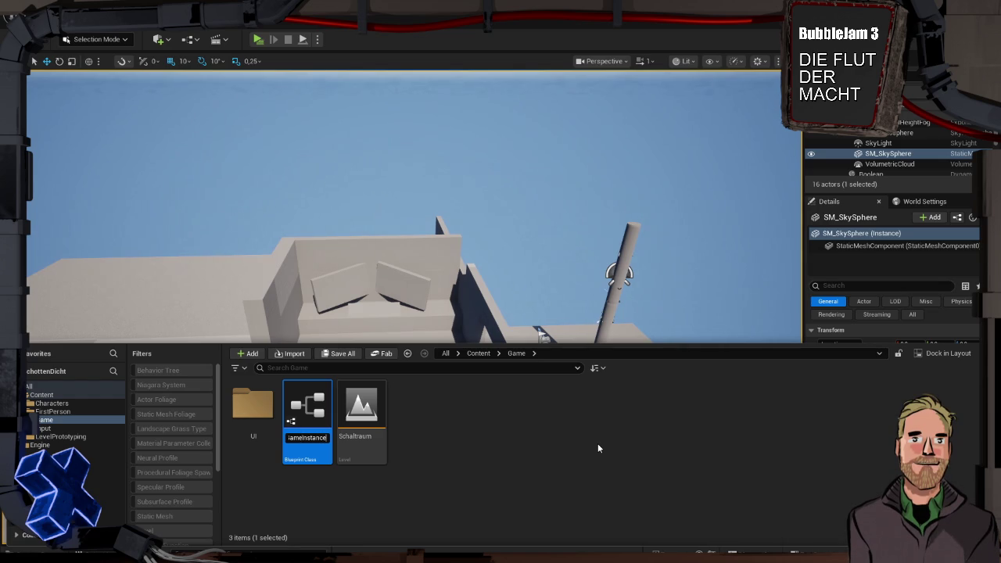
{"action": "key", "text": "BackSpace"}
{"action": "key", "text": "BackSpace"}
{"action": "key", "text": "BackSpace"}
{"action": "type", "text": "Schaltr"}
{"action": "type", "text": "aum_GameIns"}
{"action": "type", "text": "tance"}
{"action": "key", "text": "Return"}
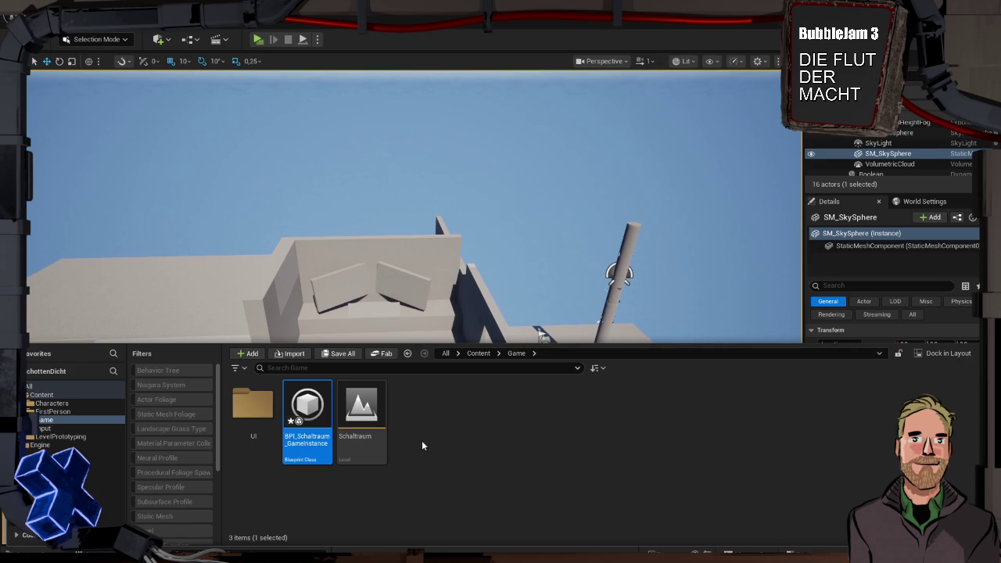
- Open BPI_Schaltraum_GameInstance, close its floating EventGraph window and reposition the Blueprint editor
{"action": "double_click", "coordinate": [311, 408]}
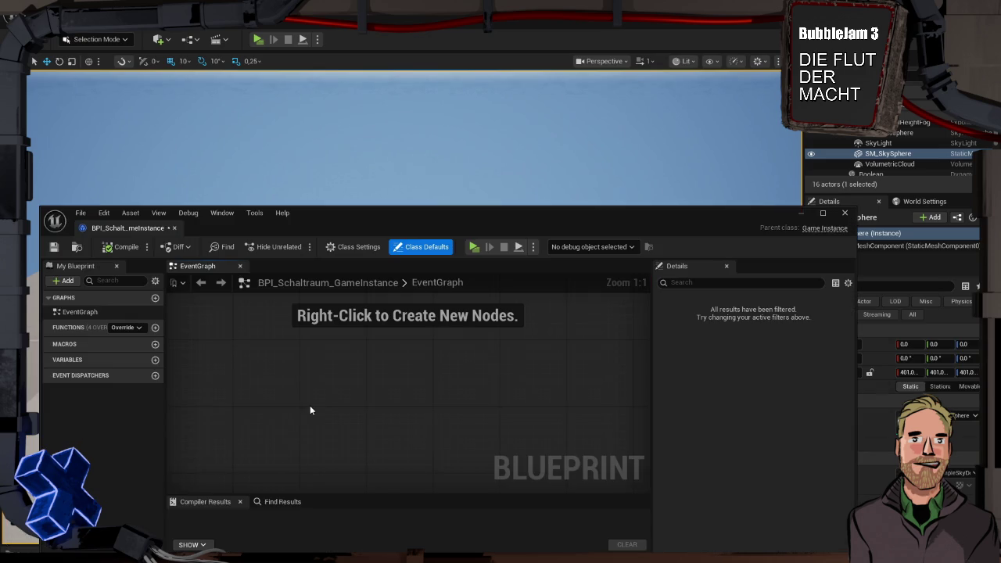
{"action": "mouse_move", "coordinate": [197, 266]}
{"action": "left_mouse_down"}
{"action": "mouse_move", "coordinate": [311, 92]}
{"action": "mouse_move", "coordinate": [280, 22]}
{"action": "mouse_move", "coordinate": [258, 57]}
{"action": "mouse_move", "coordinate": [260, 98]}
{"action": "left_mouse_up"}
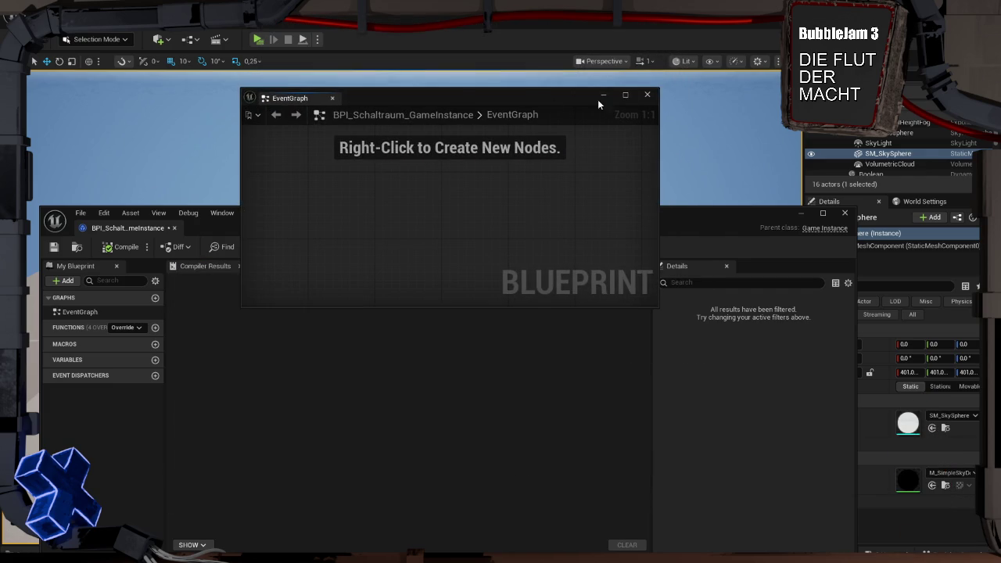
{"action": "left_click", "coordinate": [646, 95]}
{"action": "mouse_move", "coordinate": [145, 231]}
{"action": "left_mouse_down"}
{"action": "mouse_move", "coordinate": [290, 125]}
{"action": "mouse_move", "coordinate": [286, 34]}
{"action": "mouse_move", "coordinate": [253, 29]}
{"action": "left_mouse_up"}
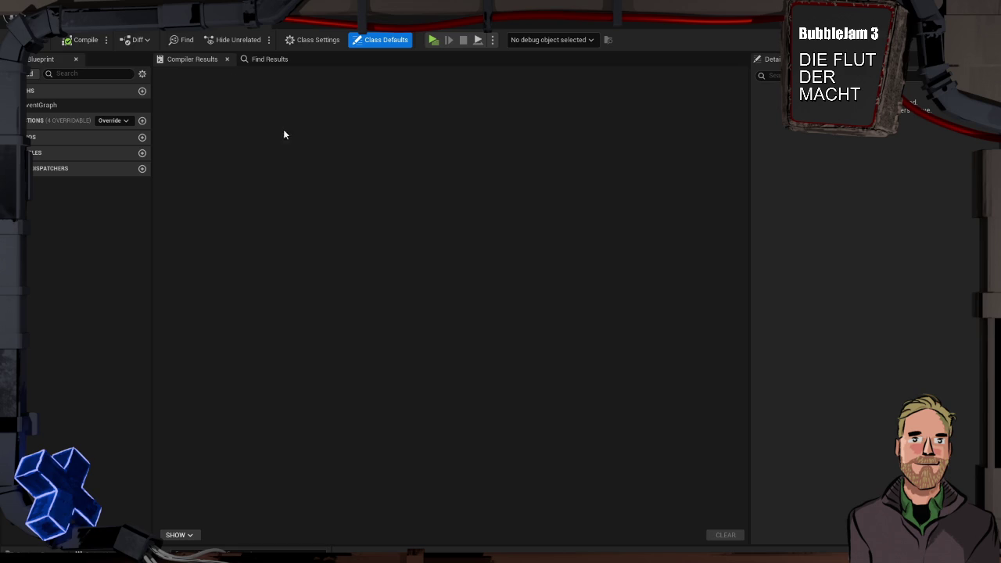
{"action": "left_click", "coordinate": [178, 17]}
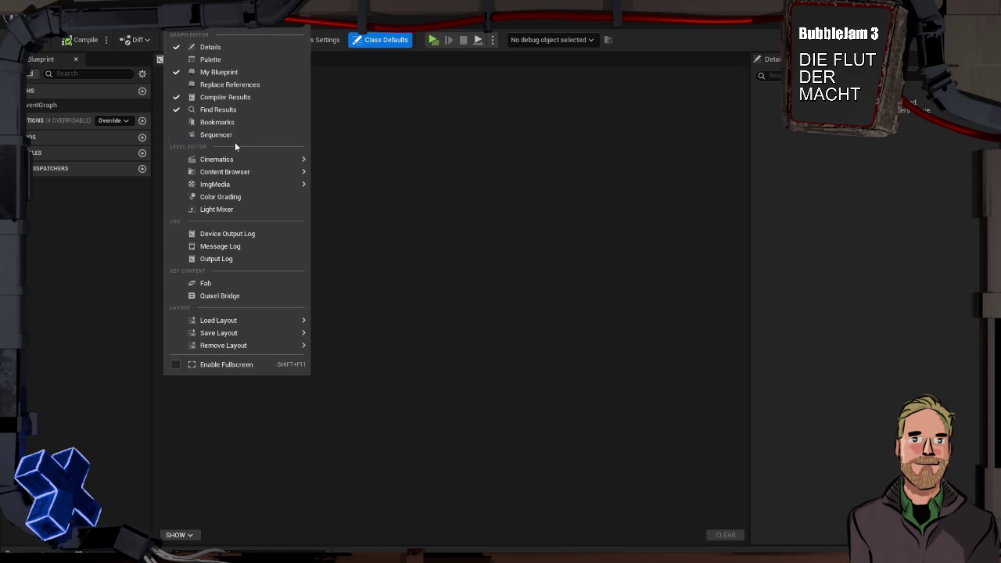
{"action": "left_click", "coordinate": [386, 254]}
- Open the EventGraph as a docked tab and try a 'begin' node search without adding anything
{"action": "double_click", "coordinate": [53, 106]}
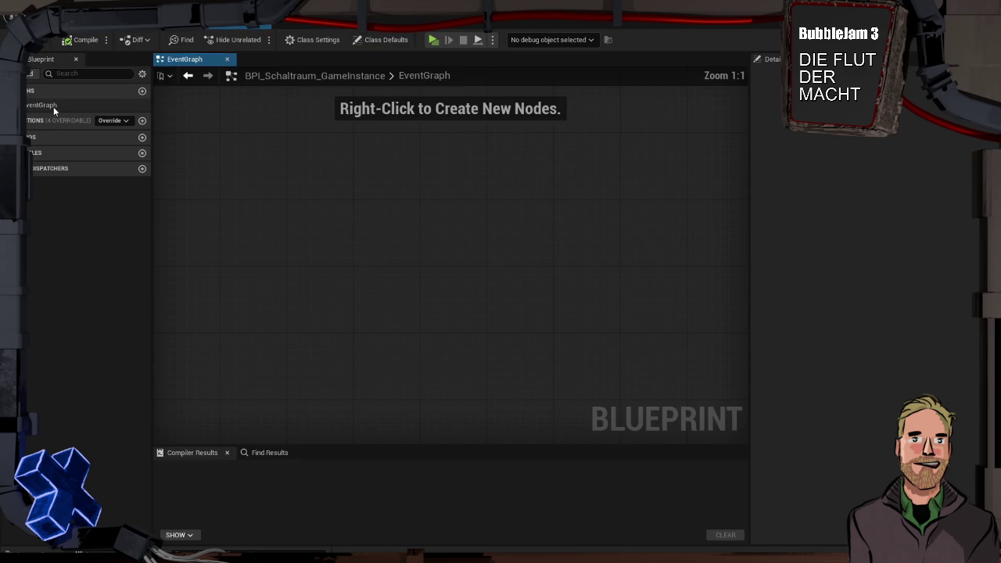
{"action": "right_click", "coordinate": [257, 168]}
{"action": "type", "text": "begin"}
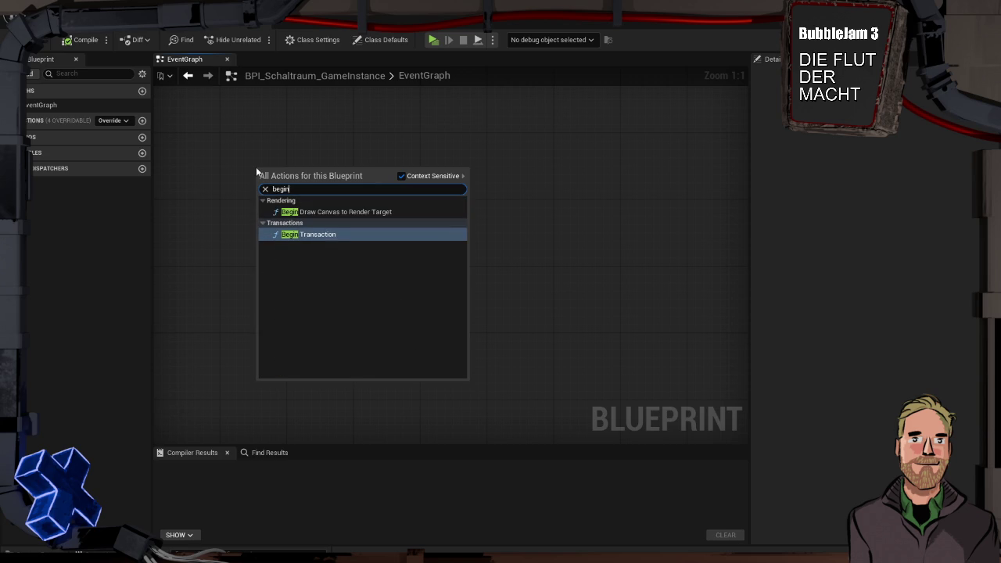
{"action": "key", "text": "Escape"}
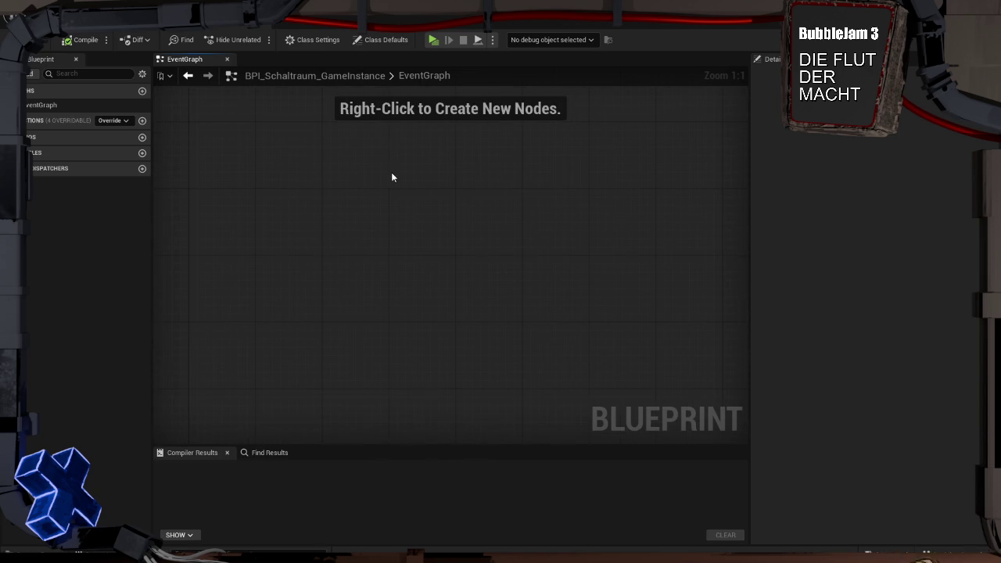
{"action": "right_click", "coordinate": [294, 194]}
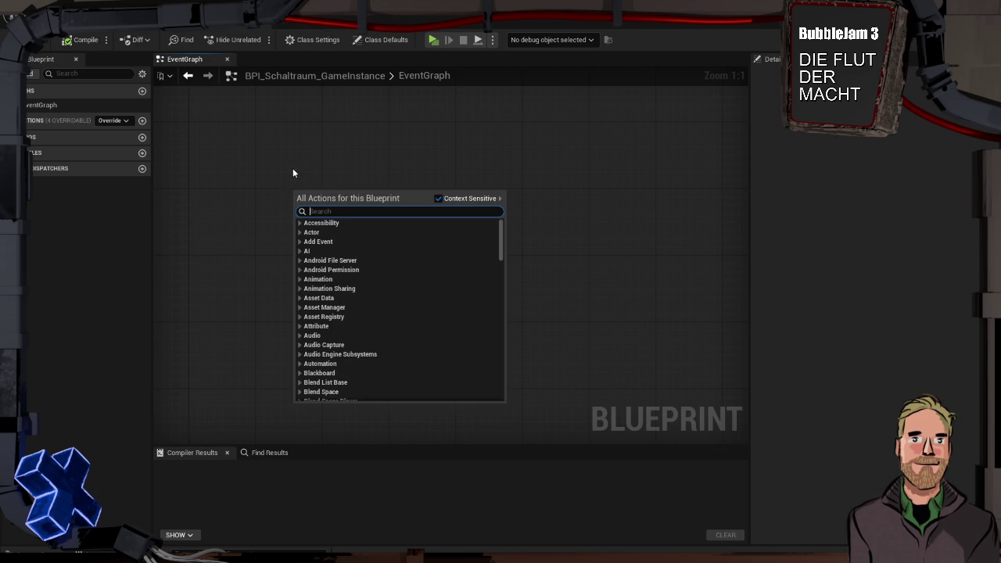
{"action": "left_click", "coordinate": [293, 169]}
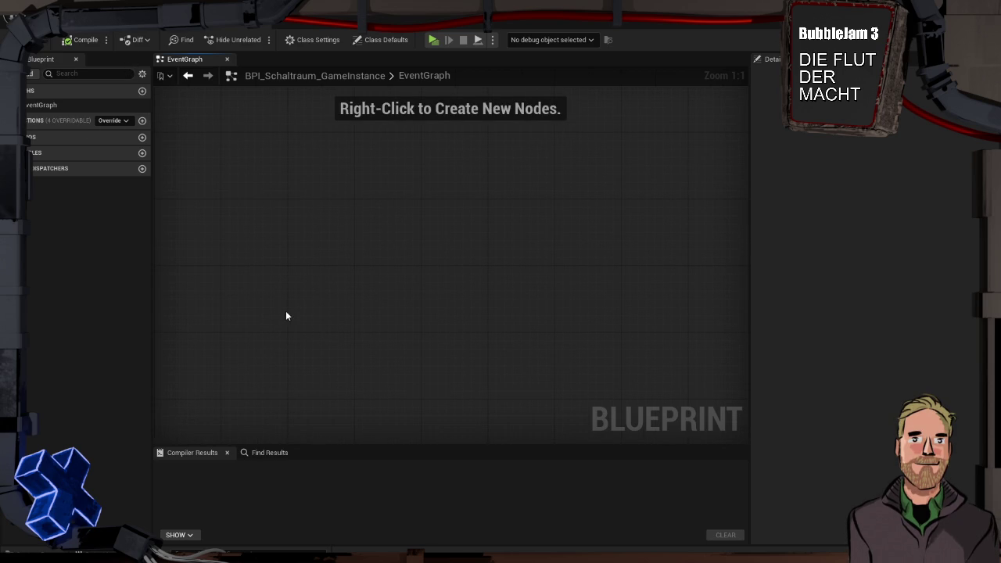
- Browse the overridable Game Instance functions, then return to the Schaltraum level editor
{"action": "left_click", "coordinate": [127, 122]}
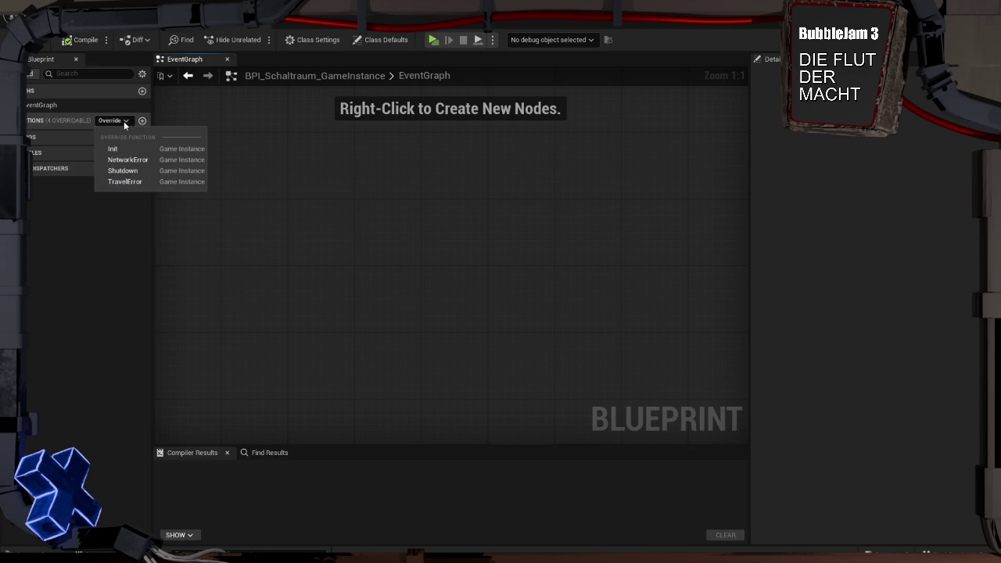
{"action": "left_click", "coordinate": [211, 150]}
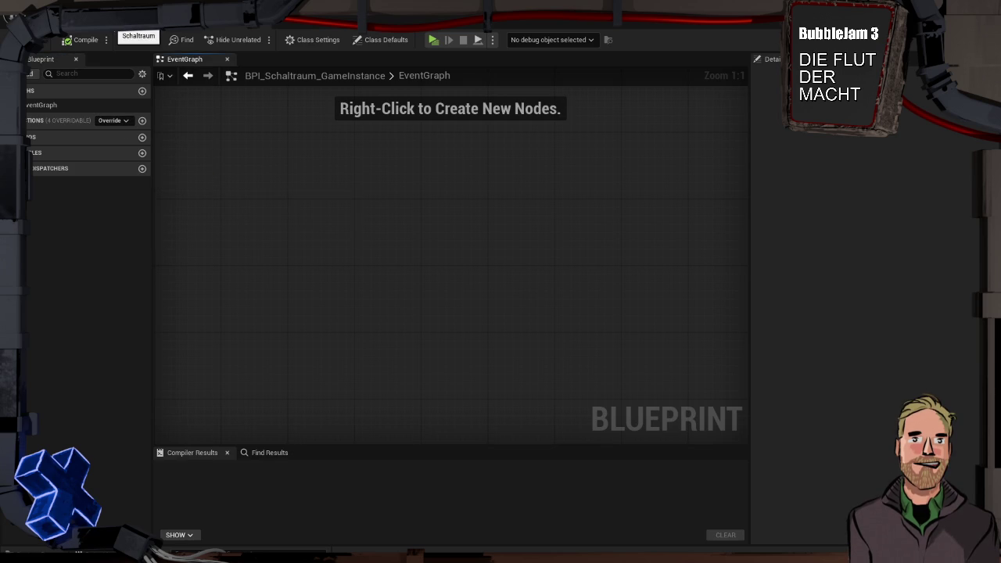
{"action": "left_click", "coordinate": [138, 22]}
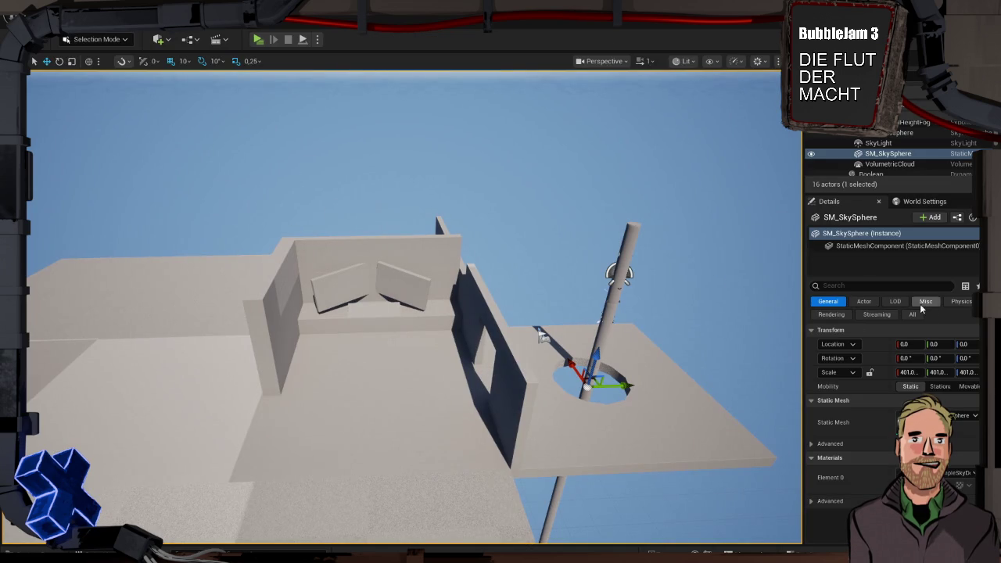
- Show the level's World Settings and open Project Settings from the Edit menu
{"action": "left_click", "coordinate": [927, 202]}
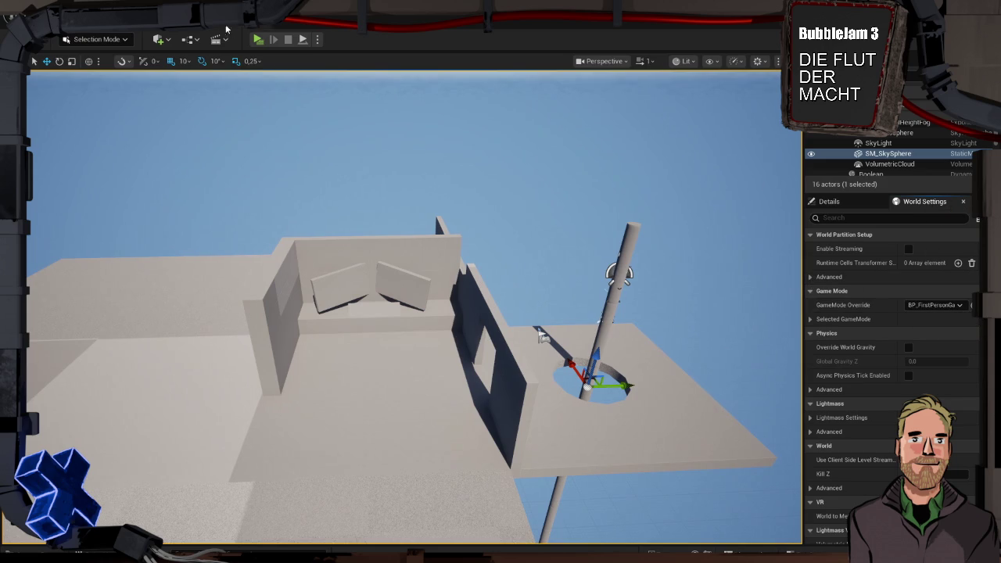
{"action": "left_click", "coordinate": [66, 21]}
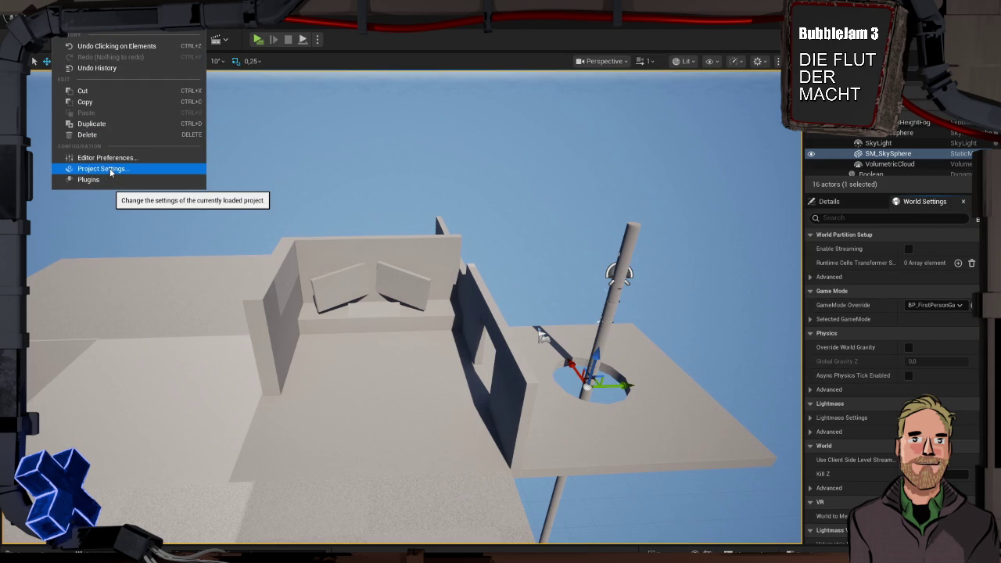
{"action": "left_click", "coordinate": [110, 170]}
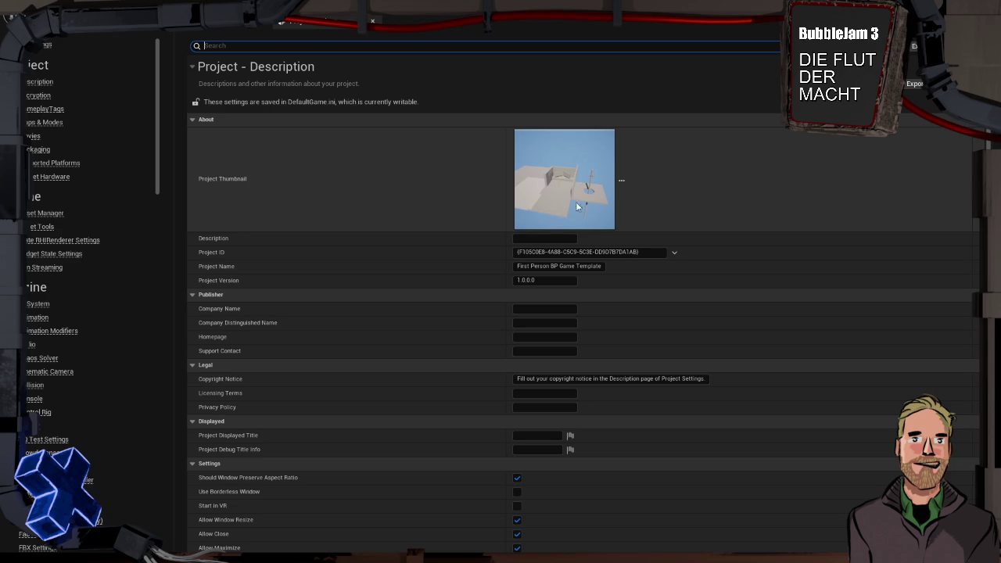
- Browse the Cinematics and Blueprints toolbar dropdown menus
{"action": "left_click", "coordinate": [373, 21]}
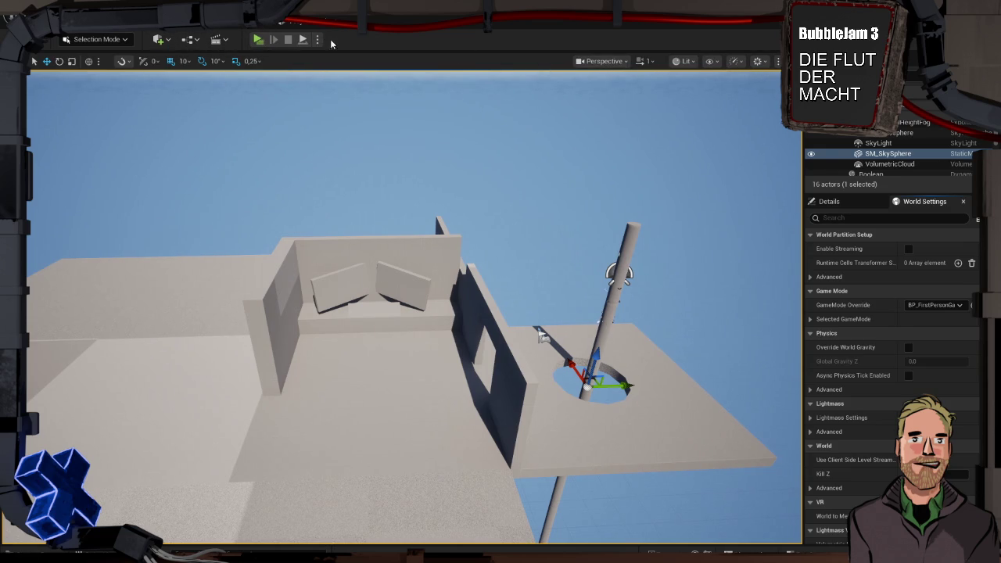
{"action": "left_click", "coordinate": [225, 43]}
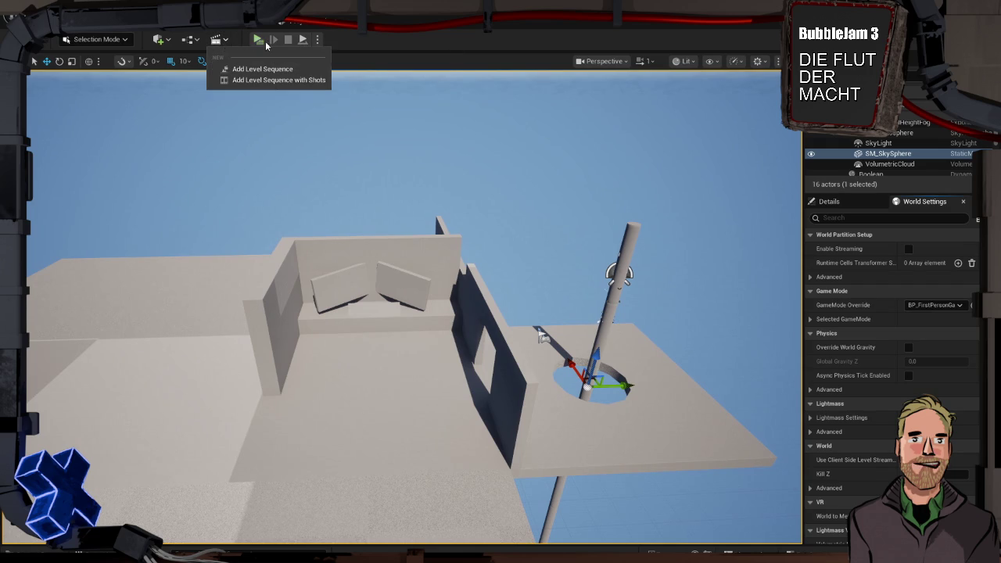
{"action": "left_click", "coordinate": [225, 43]}
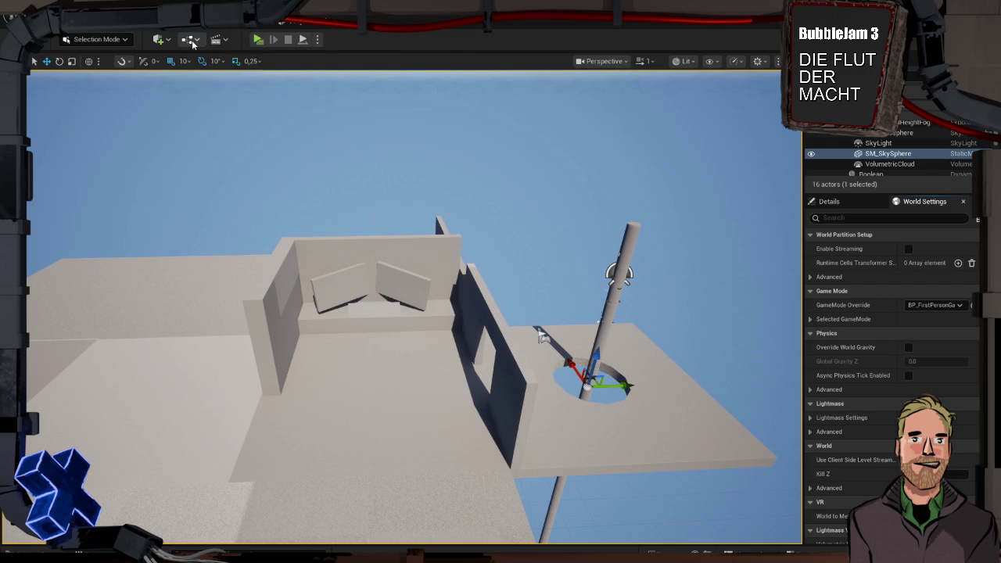
{"action": "left_click", "coordinate": [198, 43]}
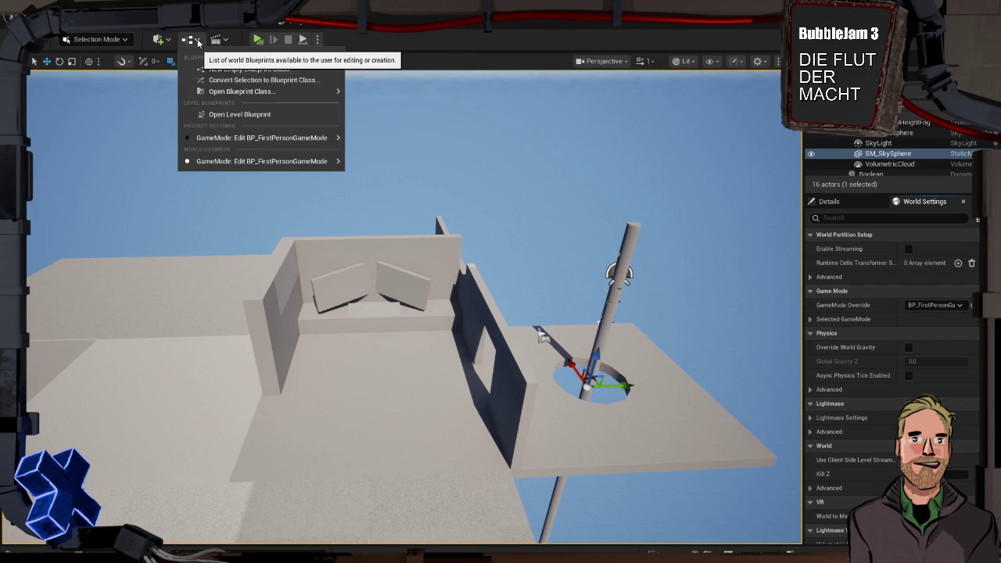
{"action": "mouse_move", "coordinate": [234, 92]}
{"action": "left_click", "coordinate": [200, 43]}
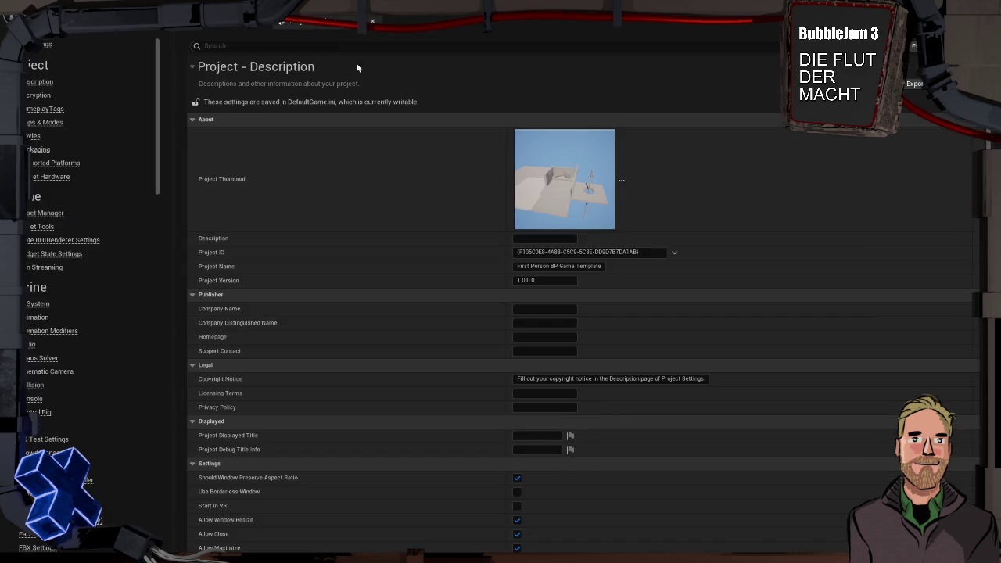
- Under Maps & Modes, set Game Instance Class to BPI_Schaltraum_GameInstance
{"action": "left_click", "coordinate": [48, 122]}
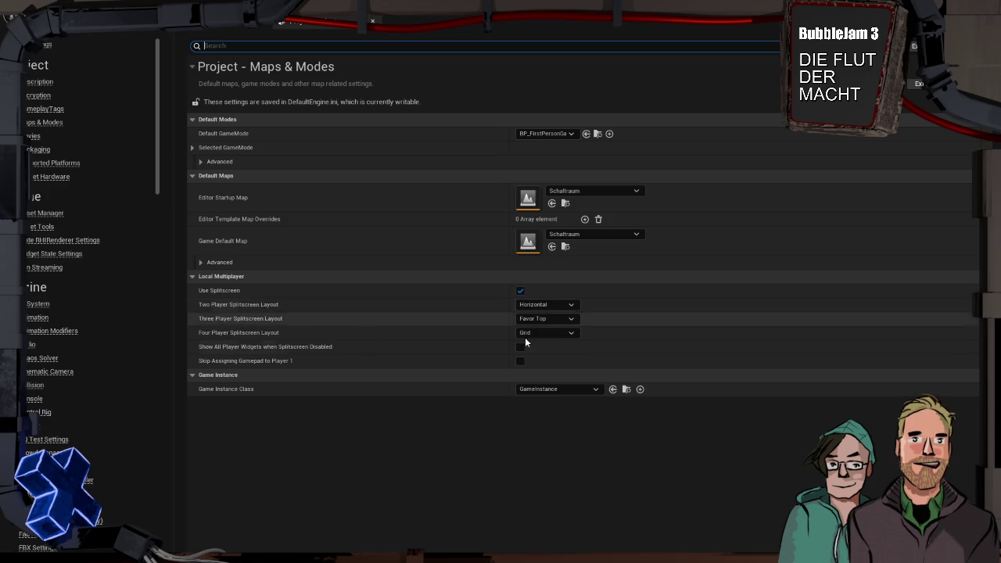
{"action": "left_click", "coordinate": [557, 389]}
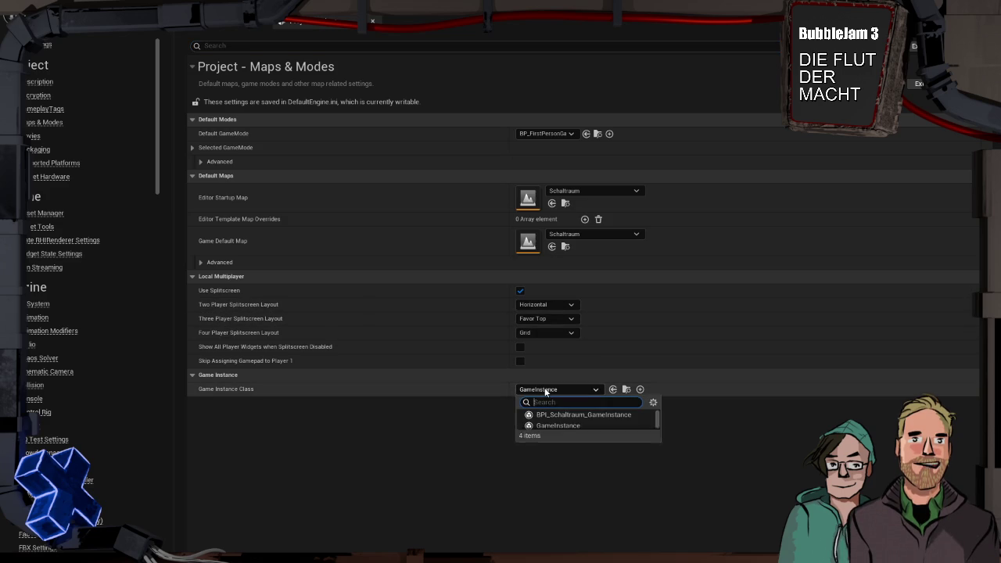
{"action": "left_click", "coordinate": [611, 420]}
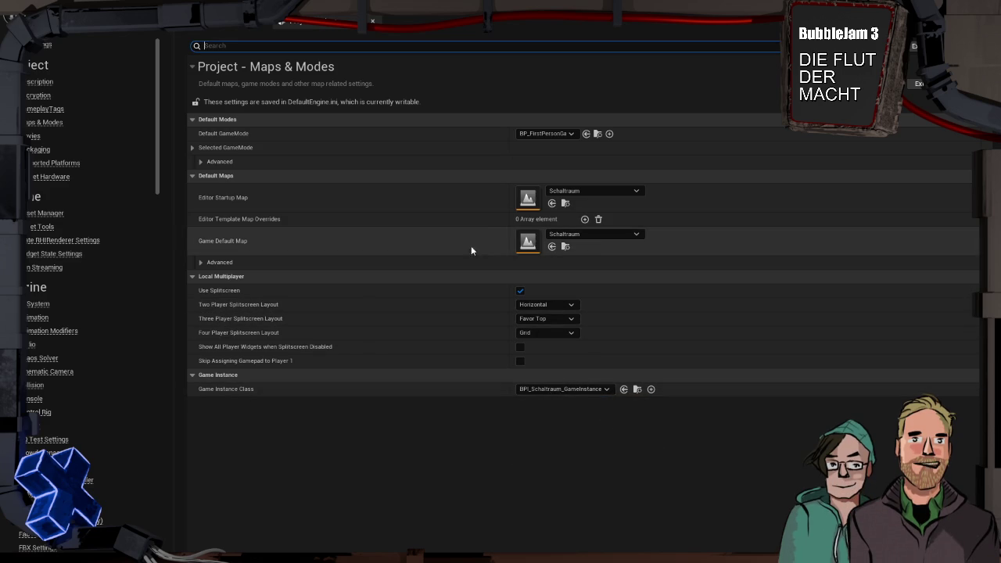
- Review the Default Modes and Selected GameMode settings, then return to the BPI_Schaltraum_GameInstance editor
{"action": "left_click", "coordinate": [235, 161]}
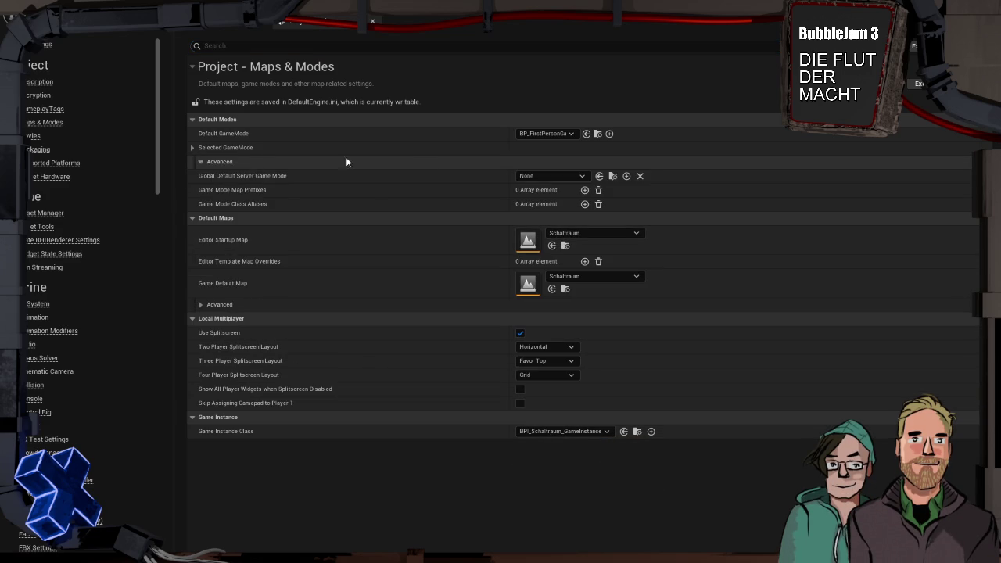
{"action": "left_click", "coordinate": [198, 160]}
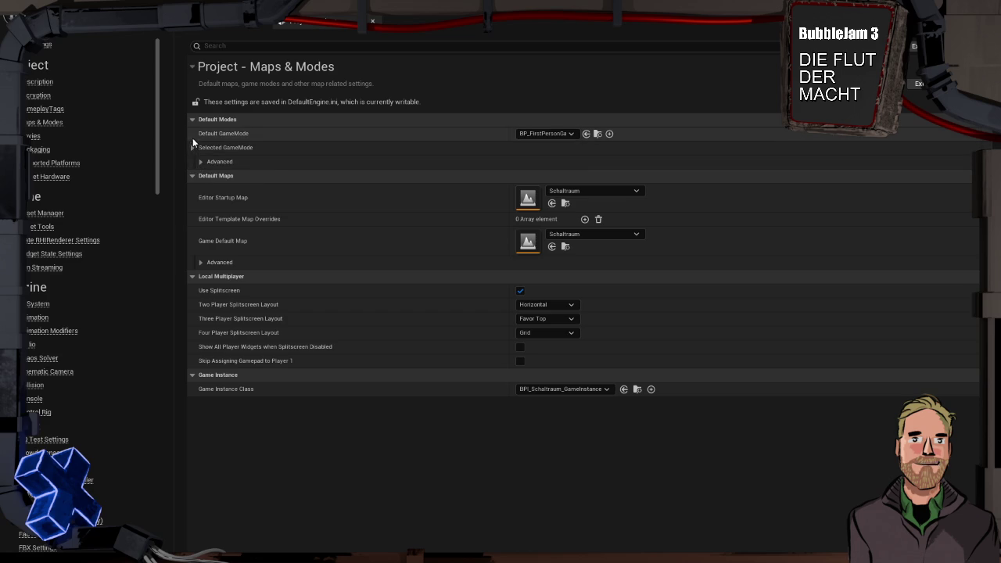
{"action": "left_click", "coordinate": [194, 147]}
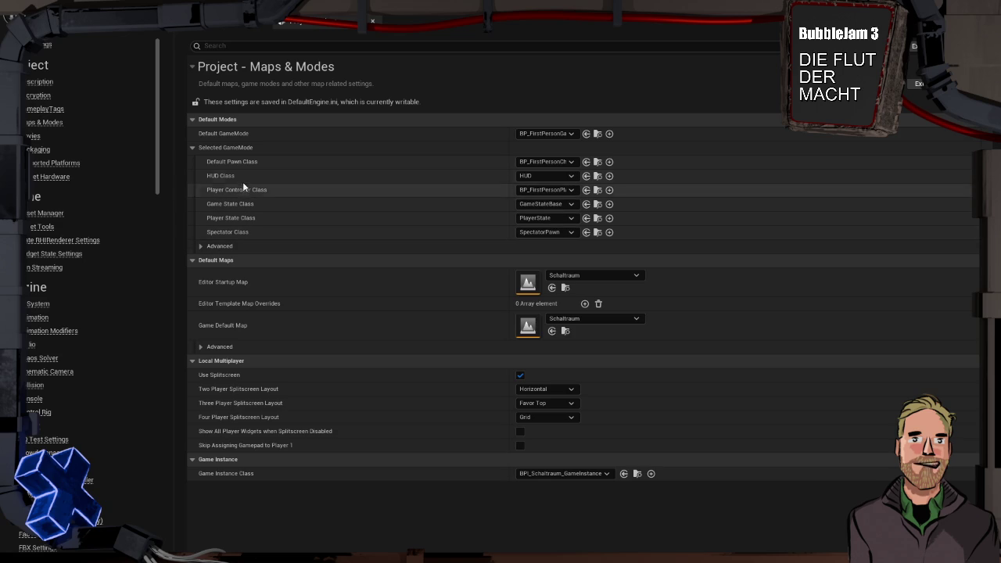
{"action": "left_click", "coordinate": [199, 246]}
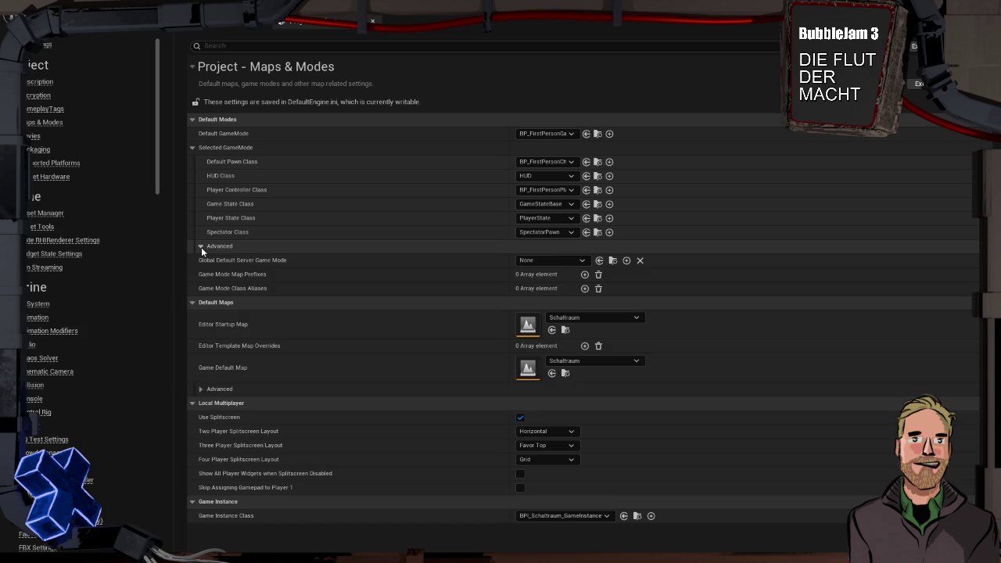
{"action": "left_click", "coordinate": [201, 247]}
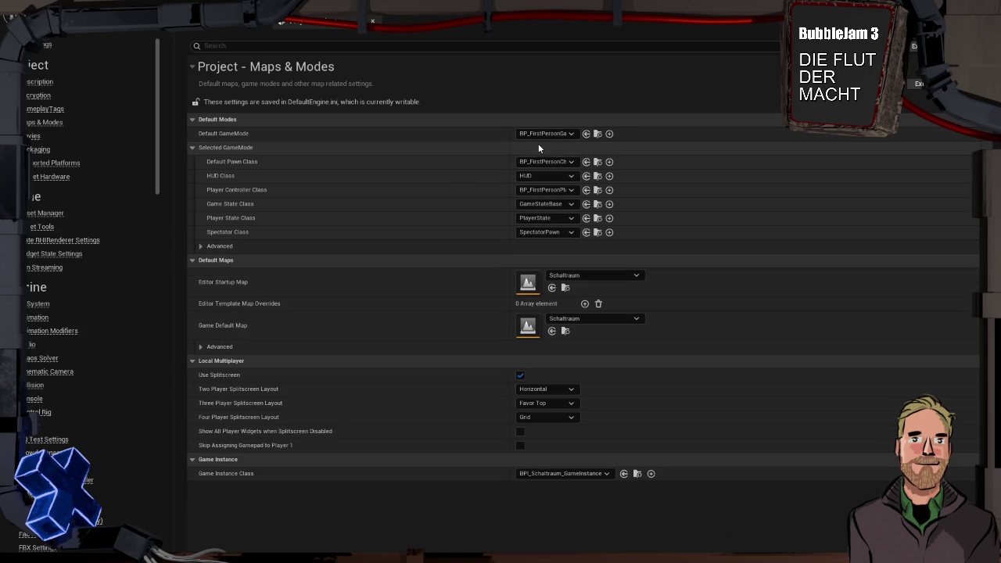
{"action": "left_click", "coordinate": [241, 26]}
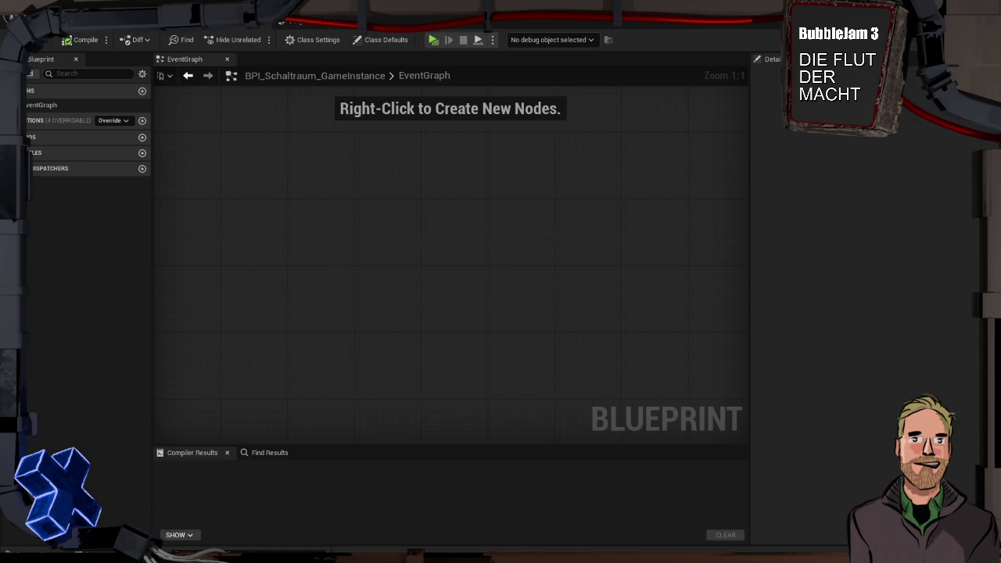
- Browse the Content Browser to FirstPerson/Blueprints and open BP_FirstPersonCharacter
{"action": "left_click", "coordinate": [122, 23]}
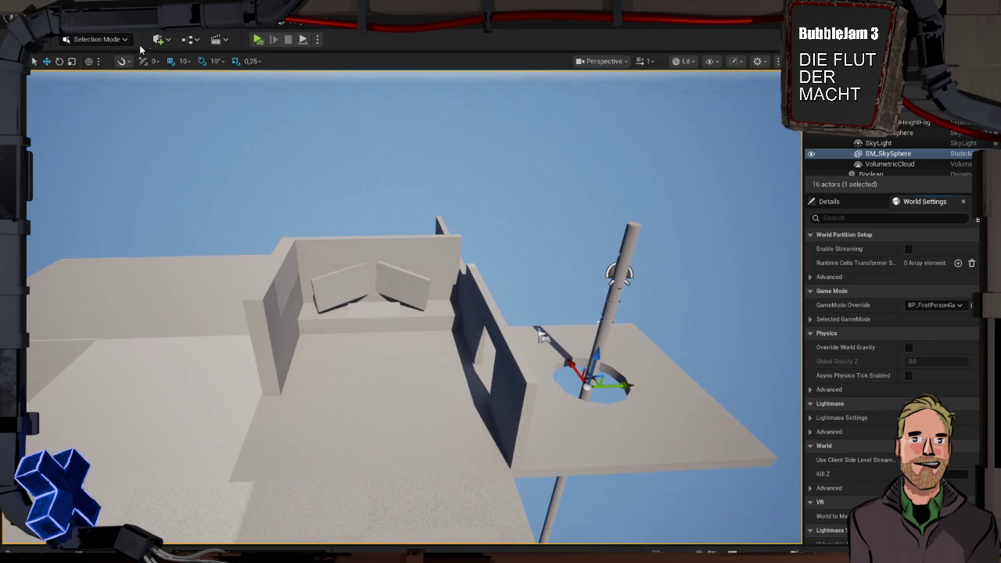
{"action": "left_click", "coordinate": [189, 39]}
{"action": "key", "text": "ctrl+space"}
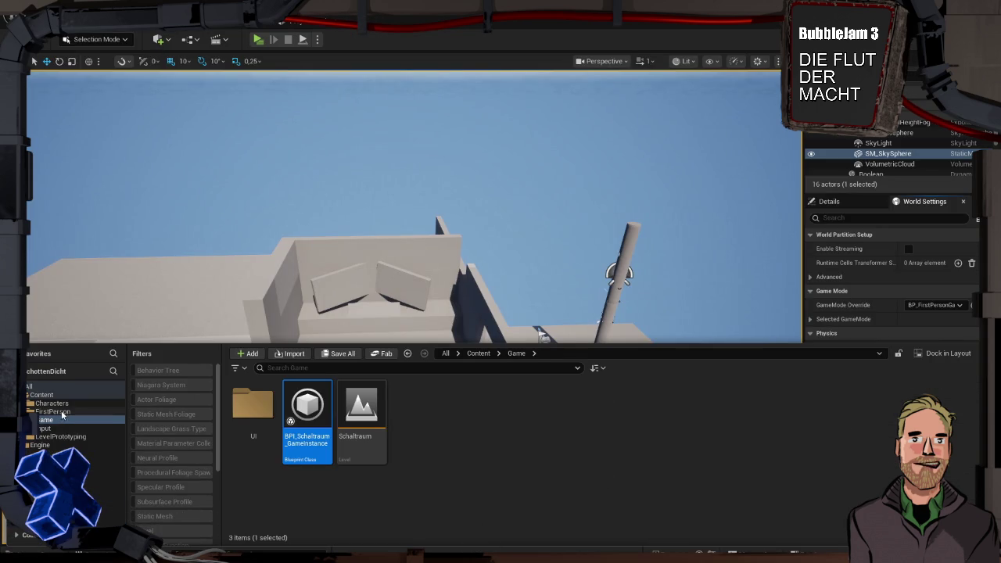
{"action": "left_click", "coordinate": [62, 413]}
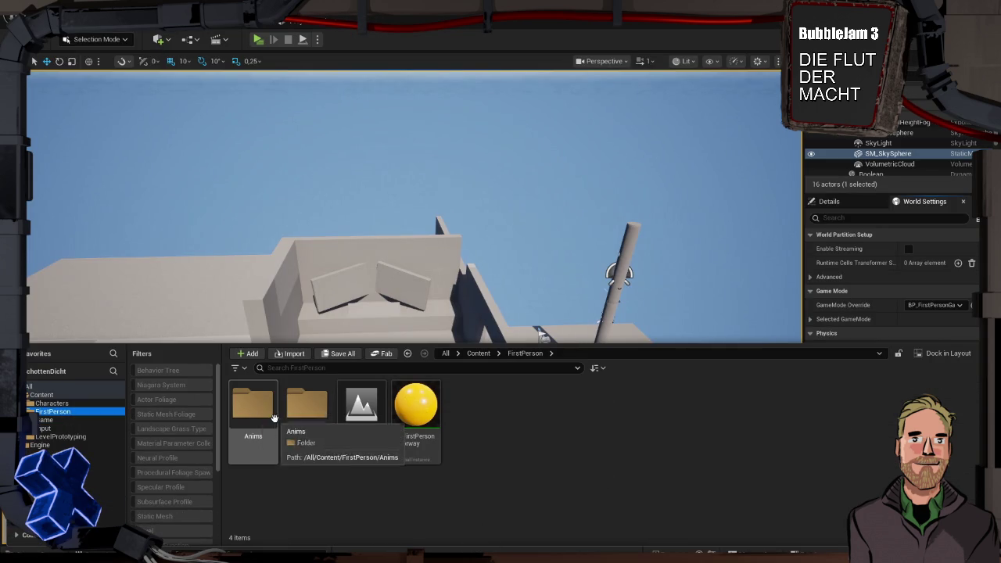
{"action": "double_click", "coordinate": [304, 413]}
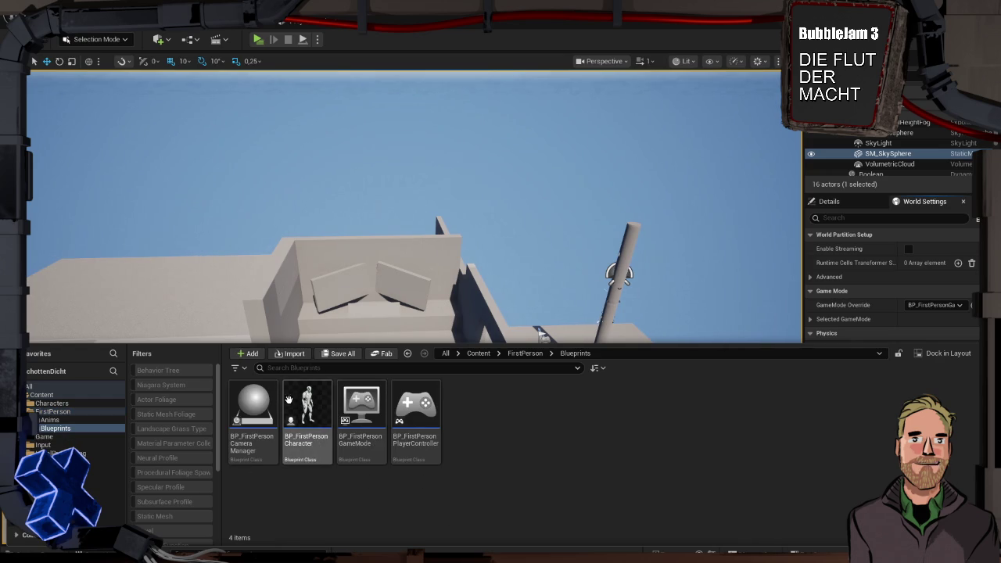
{"action": "double_click", "coordinate": [289, 397]}
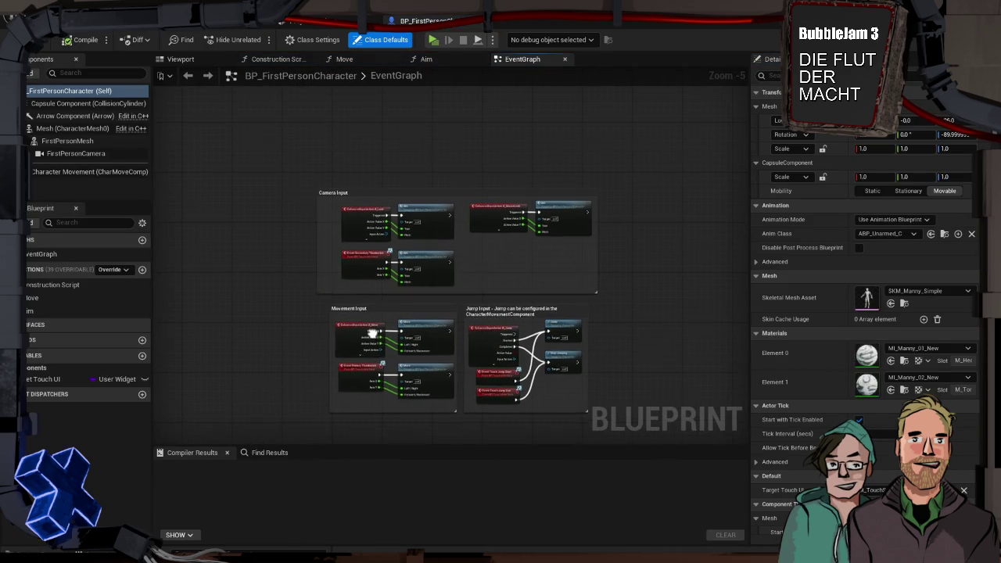
- Add a new event graph to BP_FirstPersonCharacter and name it SchaltraumEvents
{"action": "key", "text": "ctrl+space"}
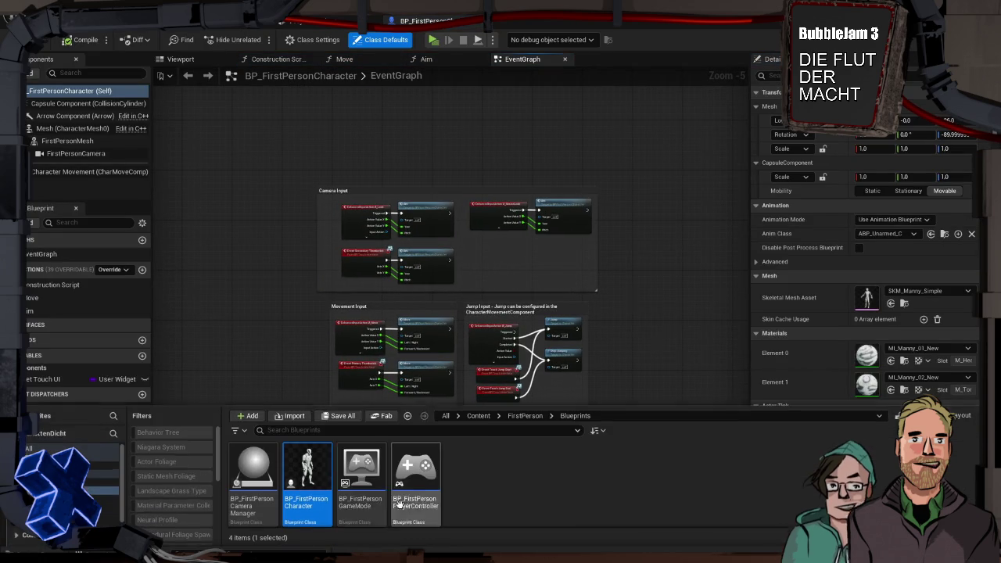
{"action": "right_click", "coordinate": [317, 477]}
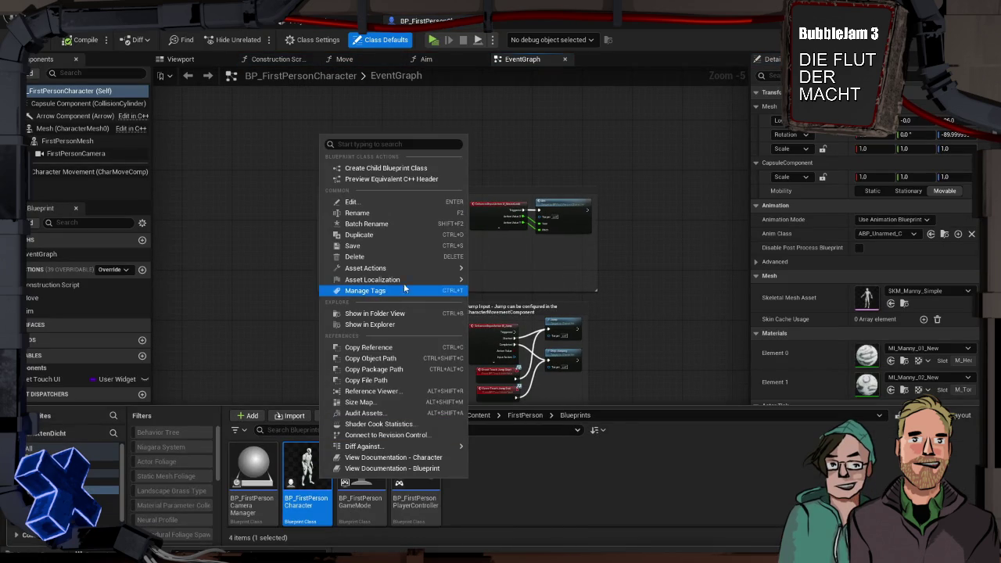
{"action": "mouse_move", "coordinate": [360, 269]}
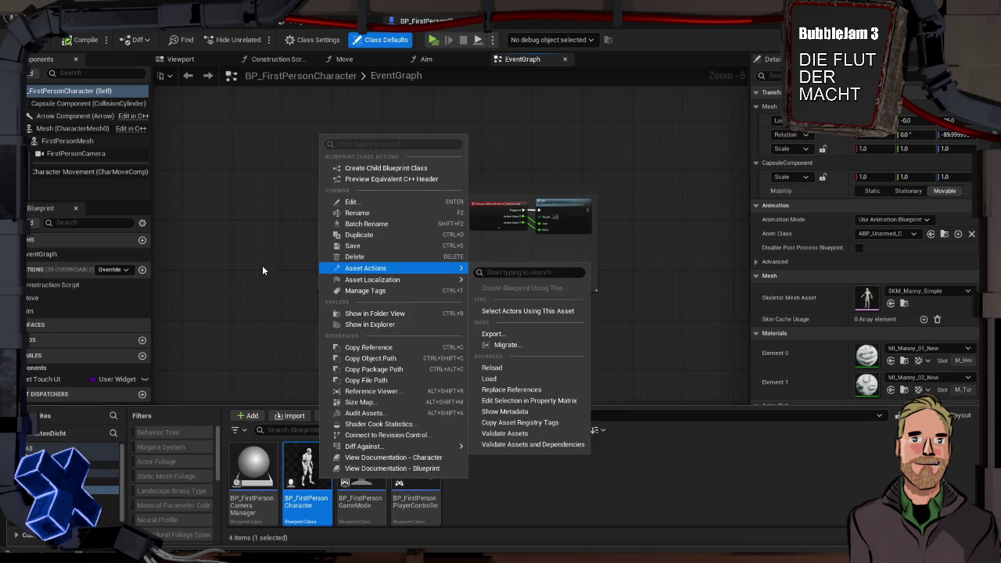
{"action": "left_click", "coordinate": [262, 269]}
{"action": "mouse_move", "coordinate": [277, 234]}
{"action": "left_mouse_down"}
{"action": "mouse_move", "coordinate": [209, 207]}
{"action": "mouse_move", "coordinate": [255, 273]}
{"action": "mouse_move", "coordinate": [310, 286]}
{"action": "mouse_move", "coordinate": [227, 165]}
{"action": "mouse_move", "coordinate": [158, 198]}
{"action": "mouse_move", "coordinate": [241, 200]}
{"action": "left_mouse_up"}
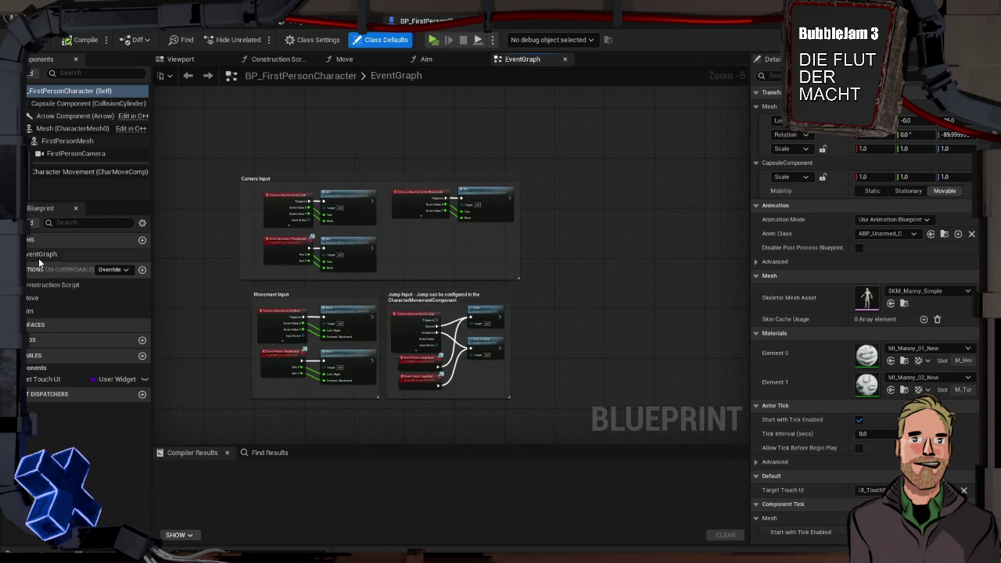
{"action": "left_click", "coordinate": [141, 239]}
{"action": "type", "text": "Schaltraum"}
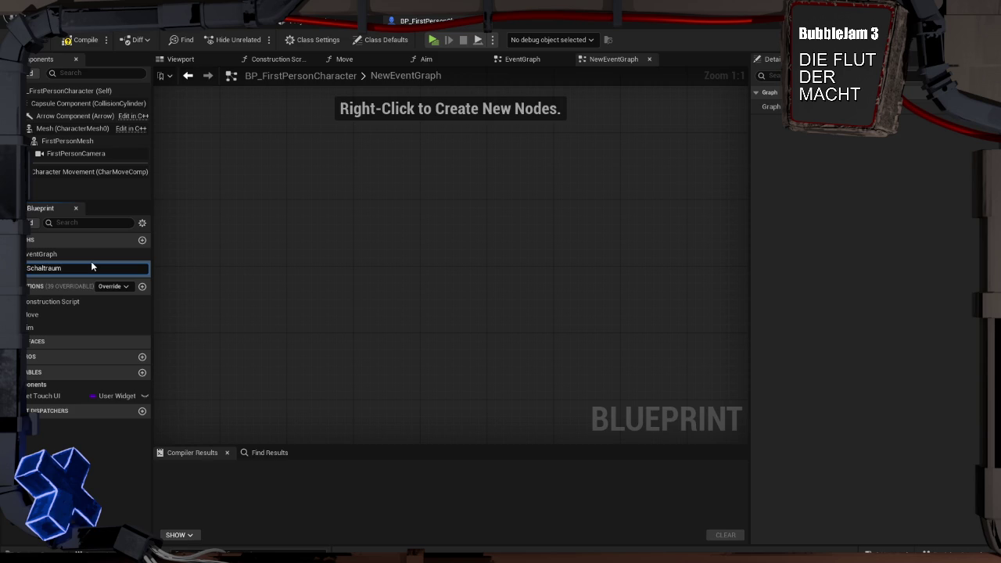
{"action": "type", "text": "Events"}
- Confirm the SchaltraumEvents graph name and place an Event BeginPlay node
{"action": "key", "text": "Return"}
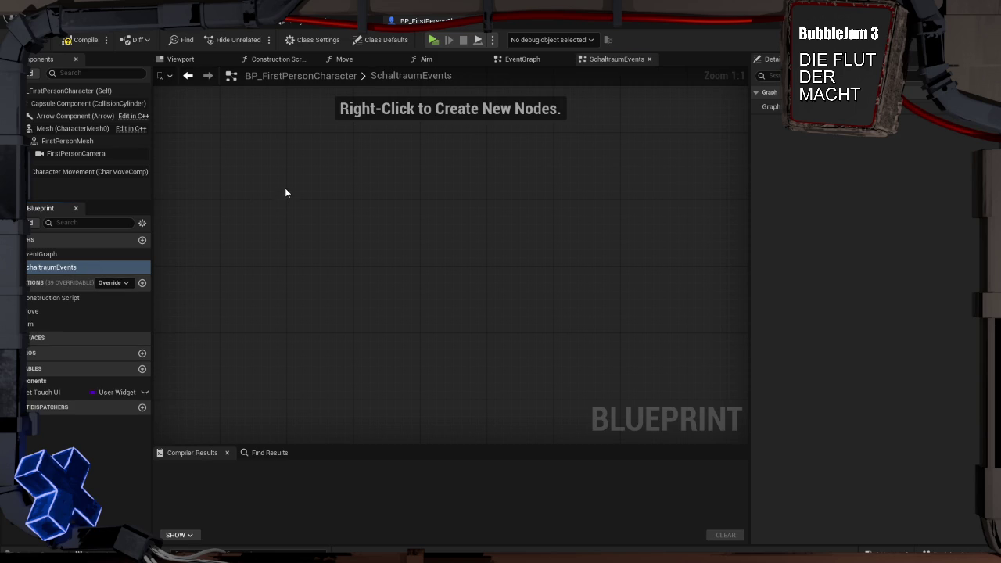
{"action": "right_click", "coordinate": [285, 192]}
{"action": "type", "text": "begin"}
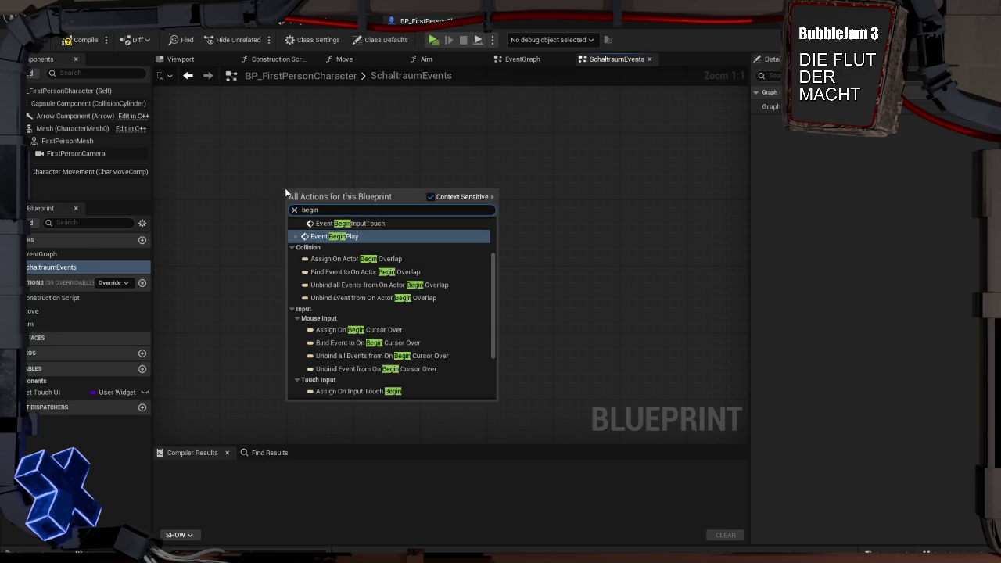
{"action": "key", "text": "Return"}
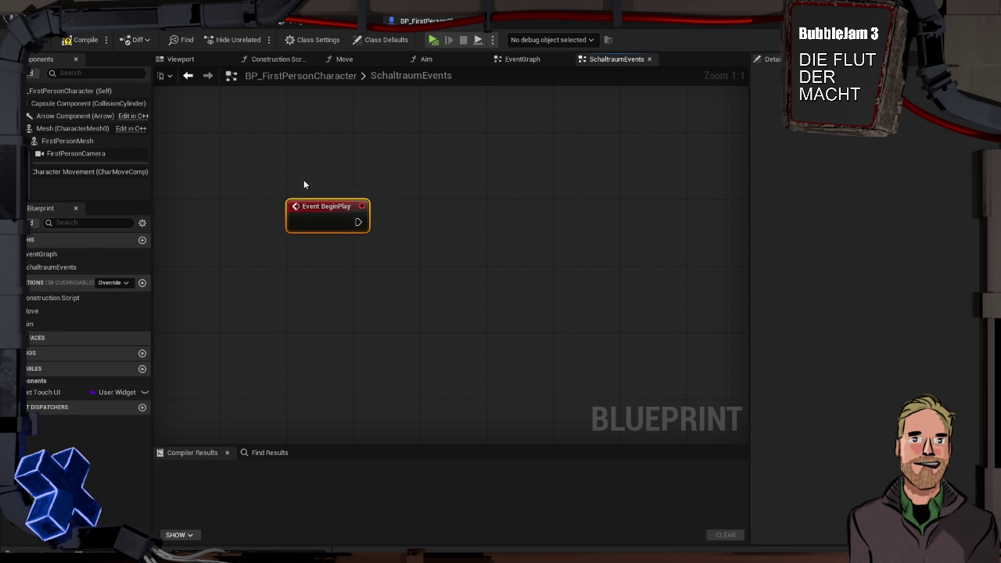
{"action": "left_click_drag", "start_coordinate": [304, 186], "coordinate": [267, 127]}
- Connect BeginPlay to a Create Widget node set to the UI_GameOverlay class
{"action": "mouse_move", "coordinate": [295, 181]}
{"action": "left_mouse_down"}
{"action": "mouse_move", "coordinate": [304, 202]}
{"action": "mouse_move", "coordinate": [341, 197]}
{"action": "left_mouse_up"}
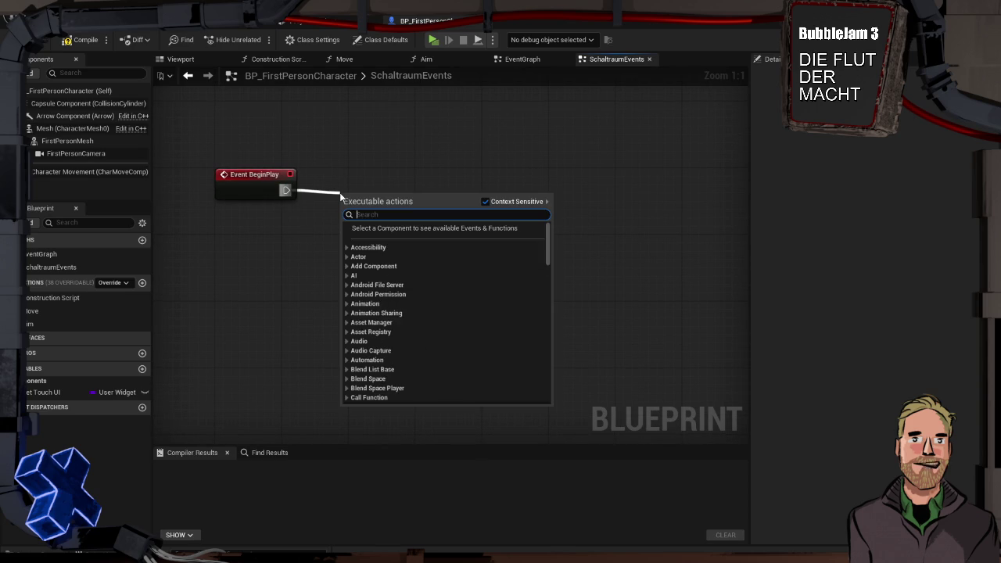
{"action": "type", "text": "create b"}
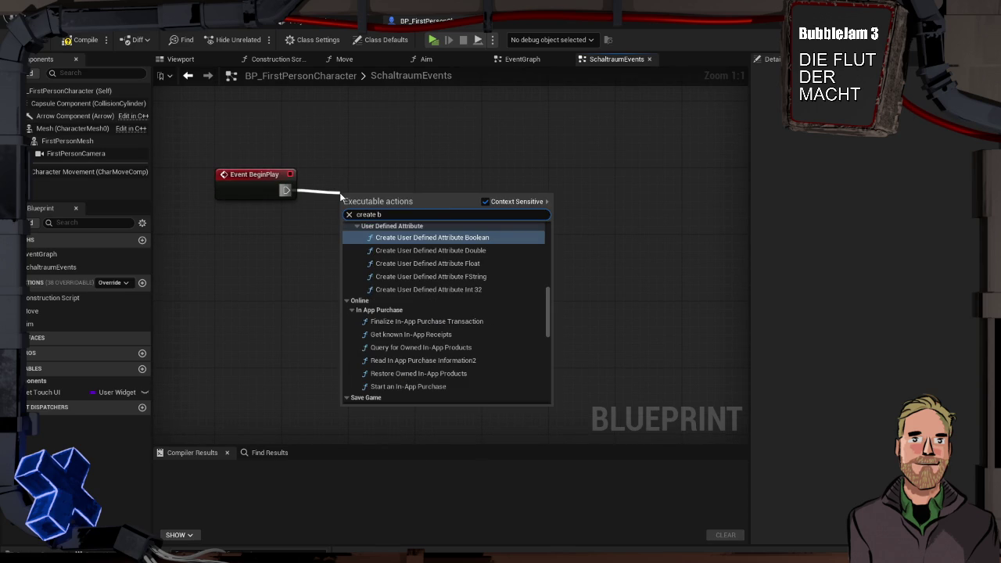
{"action": "key", "text": "BackSpace"}
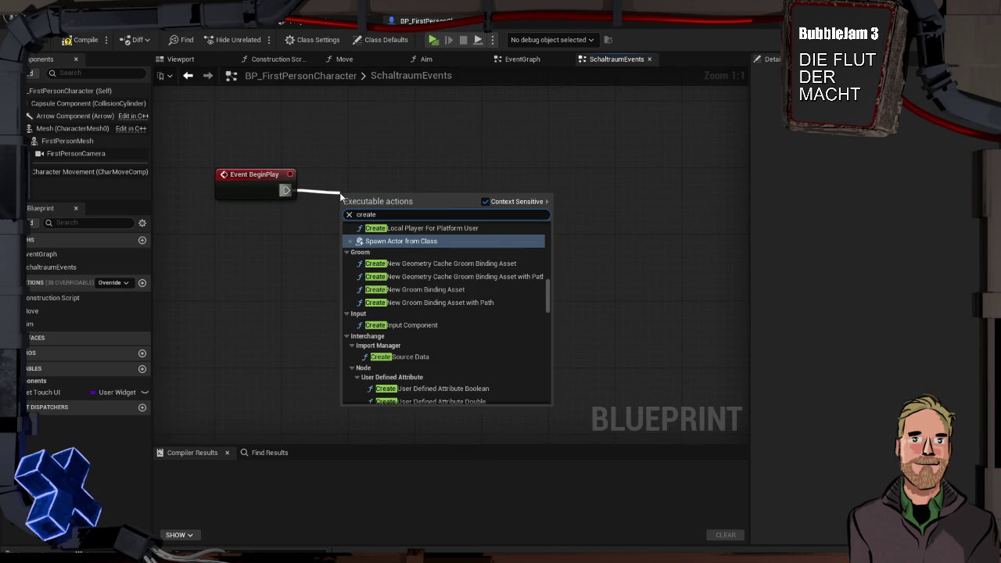
{"action": "type", "text": "widget"}
{"action": "key", "text": "Return"}
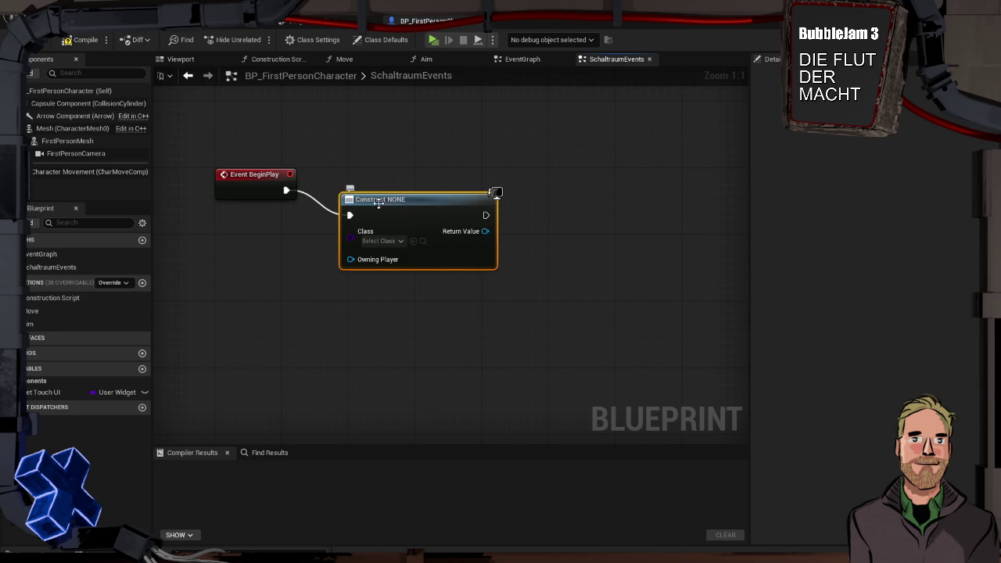
{"action": "left_click_drag", "start_coordinate": [350, 191], "coordinate": [359, 165]}
{"action": "left_click", "coordinate": [400, 217]}
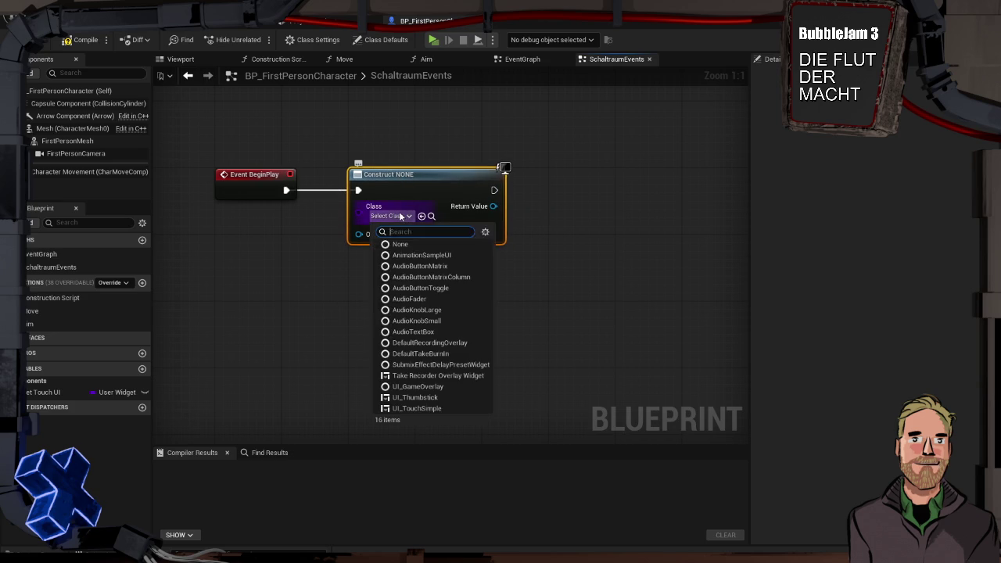
{"action": "type", "text": "game"}
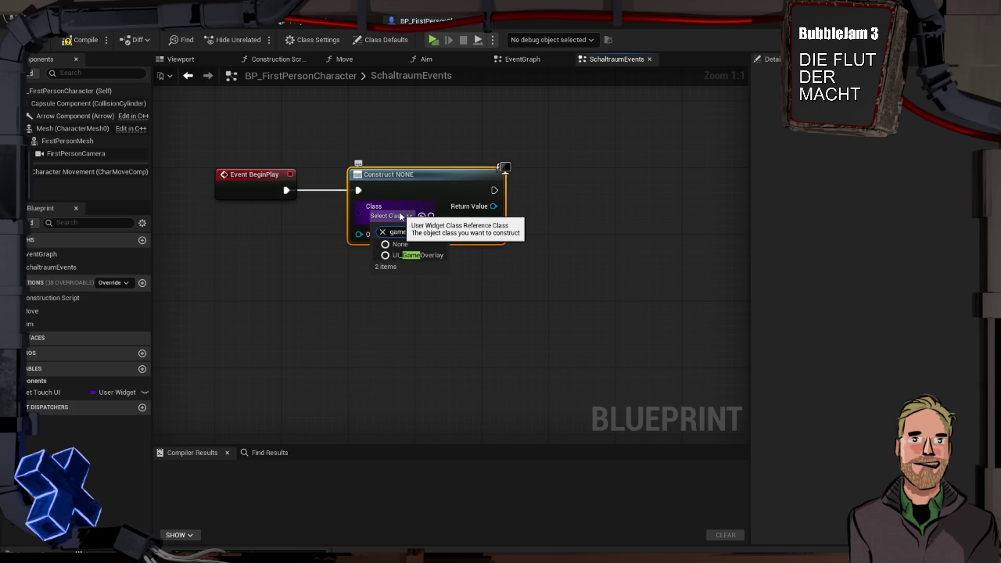
{"action": "left_click", "coordinate": [414, 255]}
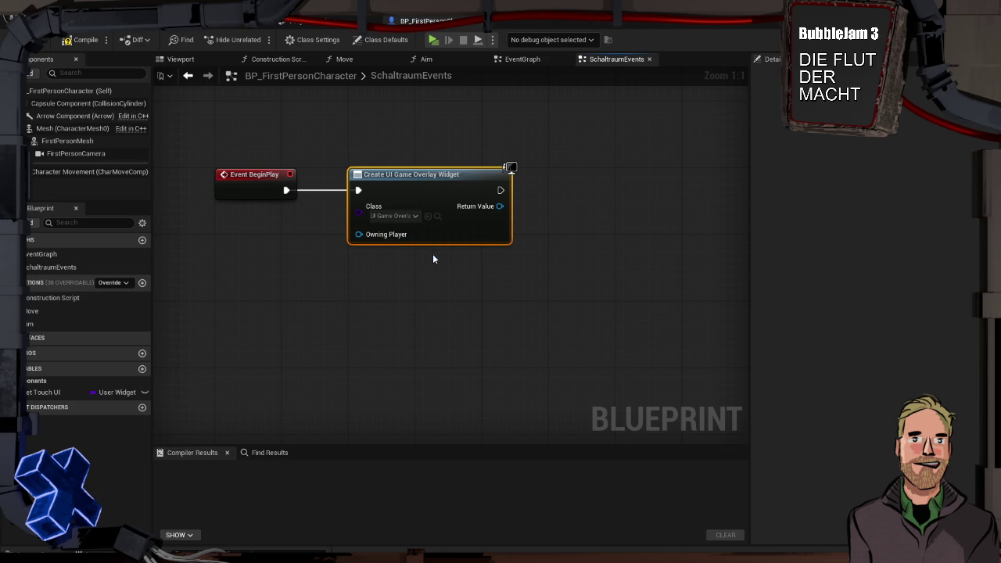
- Promote the created widget to a variable named WBP_GameOverlay
{"action": "mouse_move", "coordinate": [417, 217]}
{"action": "left_mouse_down"}
{"action": "mouse_move", "coordinate": [466, 210]}
{"action": "mouse_move", "coordinate": [488, 193]}
{"action": "left_mouse_up"}
{"action": "left_click", "coordinate": [517, 275]}
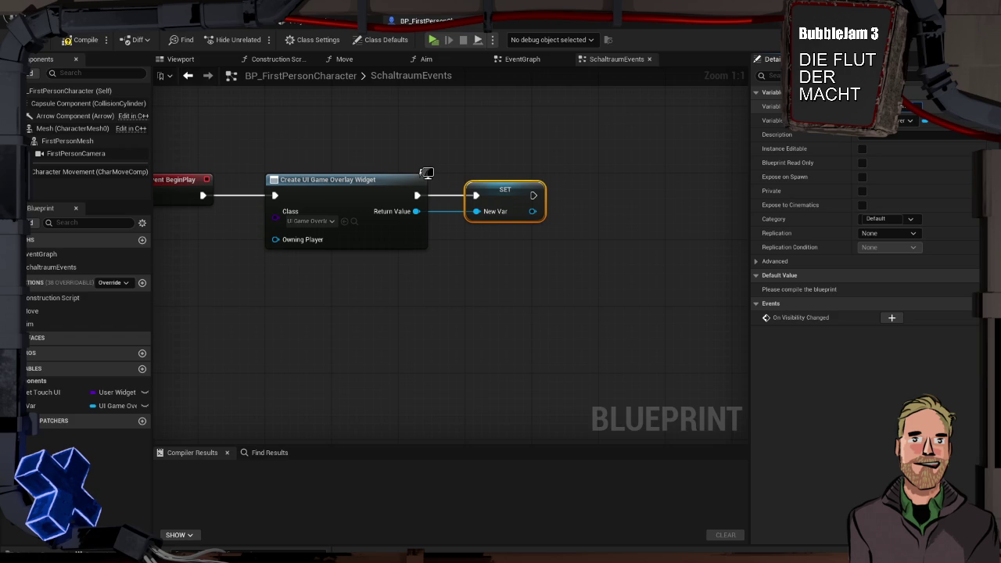
{"action": "key", "text": "Return"}
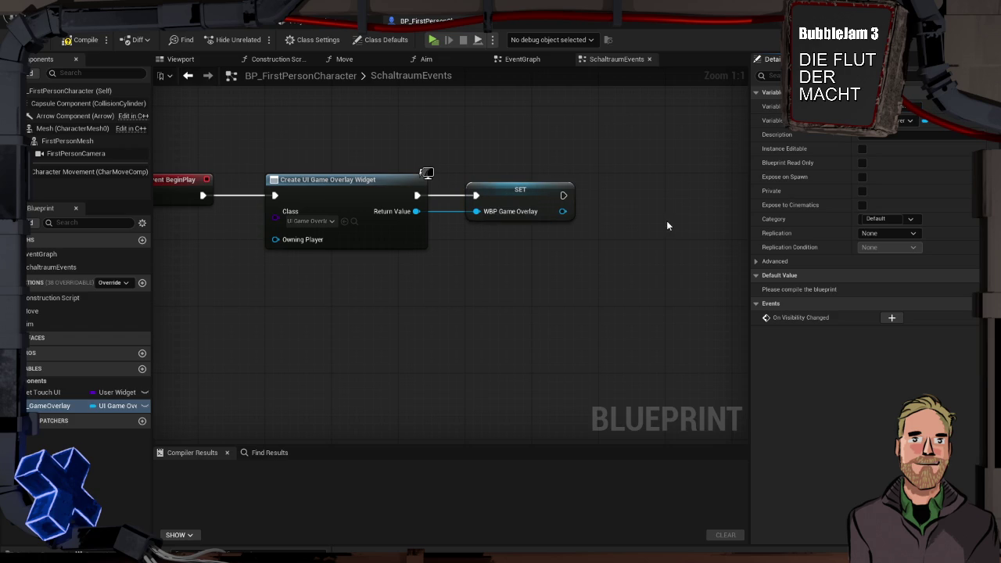
- Add an Add to Viewport node targeting the stored WBP_GameOverlay widget
{"action": "left_click_drag", "start_coordinate": [623, 169], "coordinate": [543, 164]}
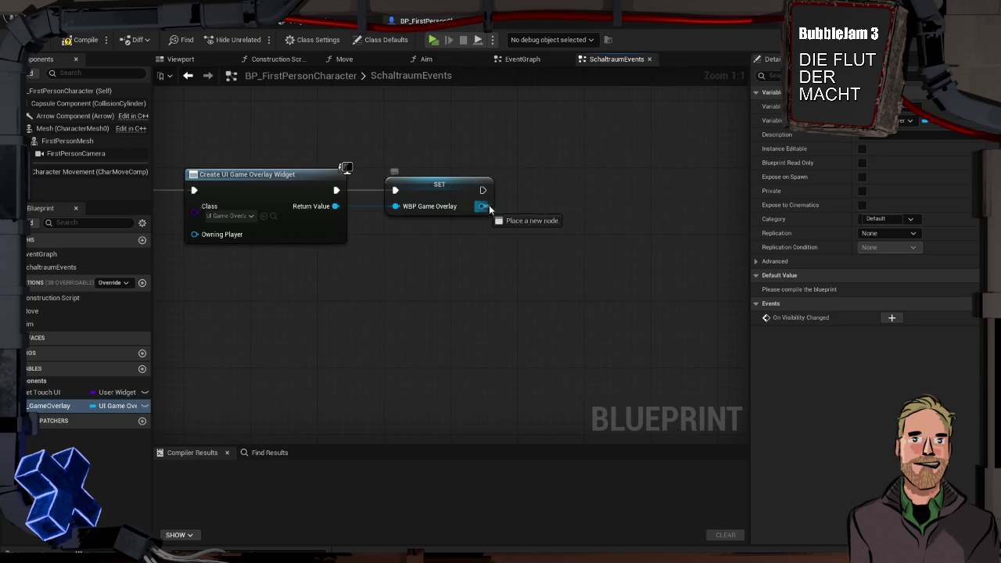
{"action": "left_click_drag", "start_coordinate": [482, 206], "coordinate": [523, 207]}
{"action": "type", "text": "add to"}
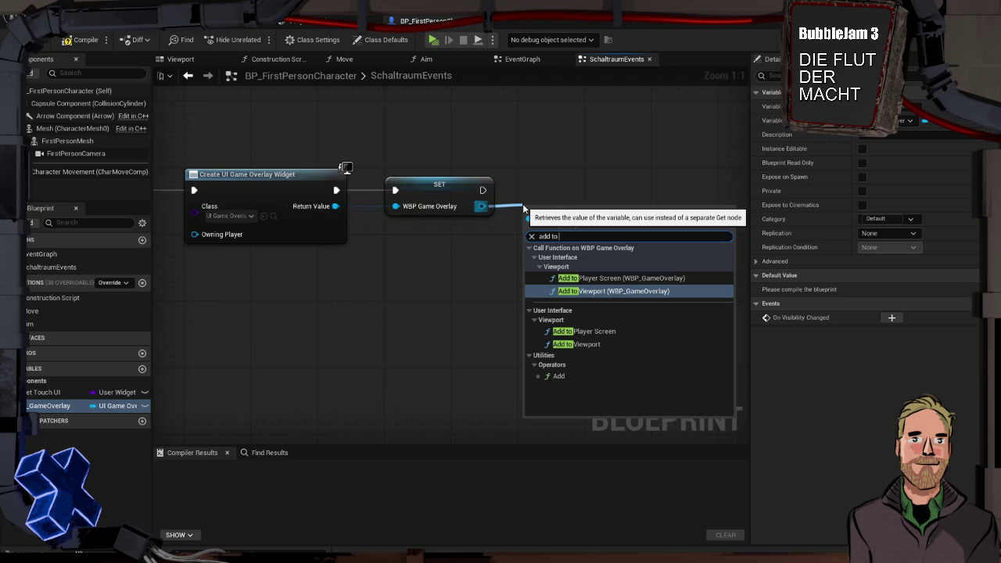
{"action": "key", "text": "Return"}
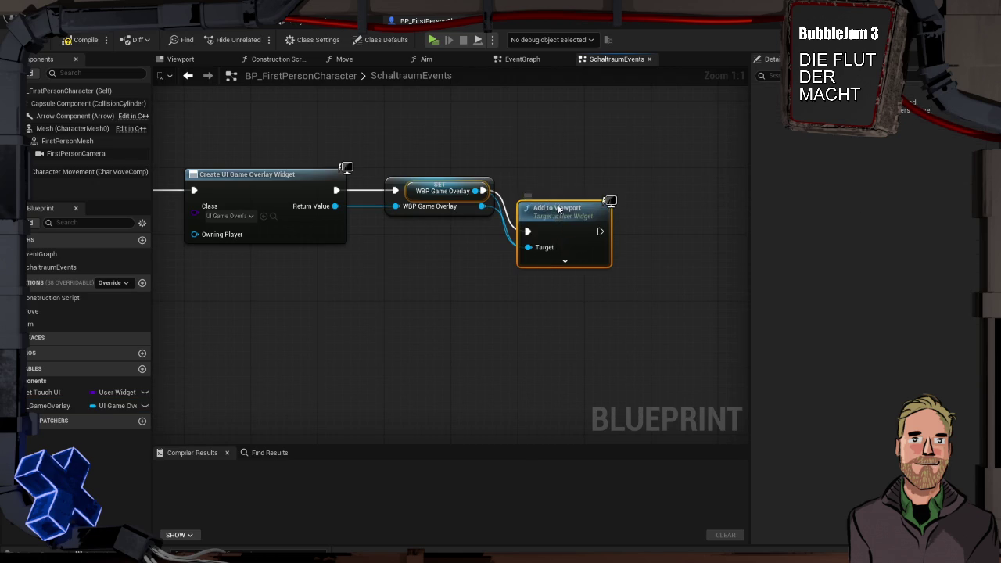
{"action": "left_click_drag", "start_coordinate": [567, 183], "coordinate": [584, 167]}
{"action": "left_click", "coordinate": [479, 152]}
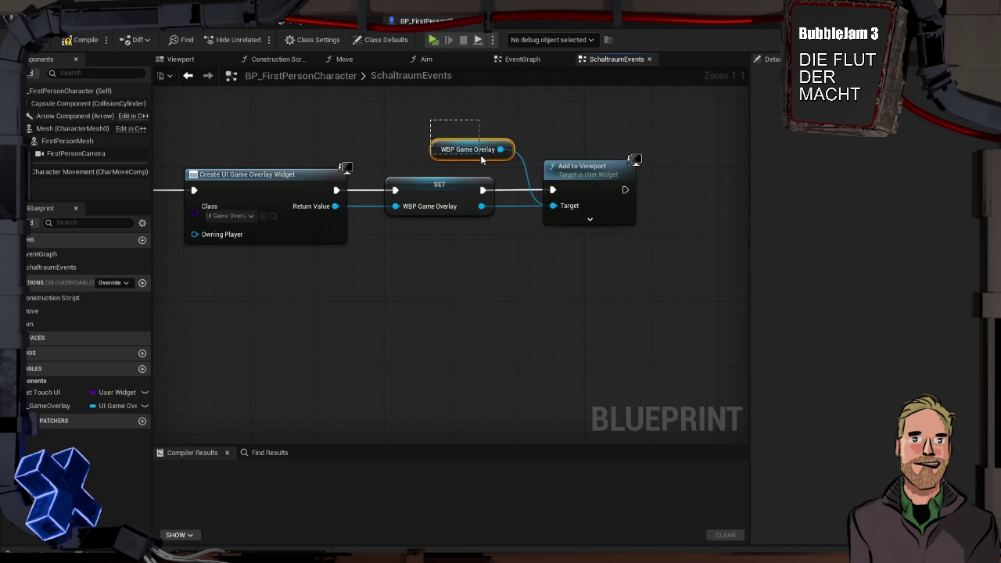
{"action": "key", "text": "Delete"}
{"action": "left_click_drag", "start_coordinate": [482, 205], "coordinate": [553, 206]}
- Tidy the graph by moving the widget, SET and viewport nodes closer to BeginPlay
{"action": "key", "text": "Home"}
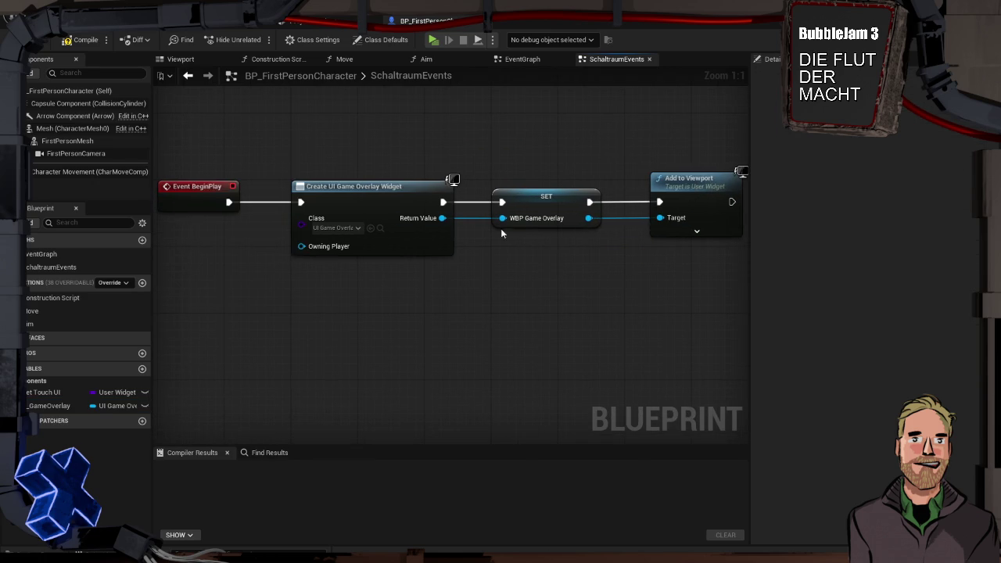
{"action": "scroll", "coordinate": [291, 140], "scroll_direction": "down", "scroll_amount": 2}
{"action": "left_click_drag", "start_coordinate": [280, 133], "coordinate": [506, 221]}
{"action": "left_click_drag", "start_coordinate": [315, 163], "coordinate": [292, 157]}
{"action": "left_click", "coordinate": [271, 111]}
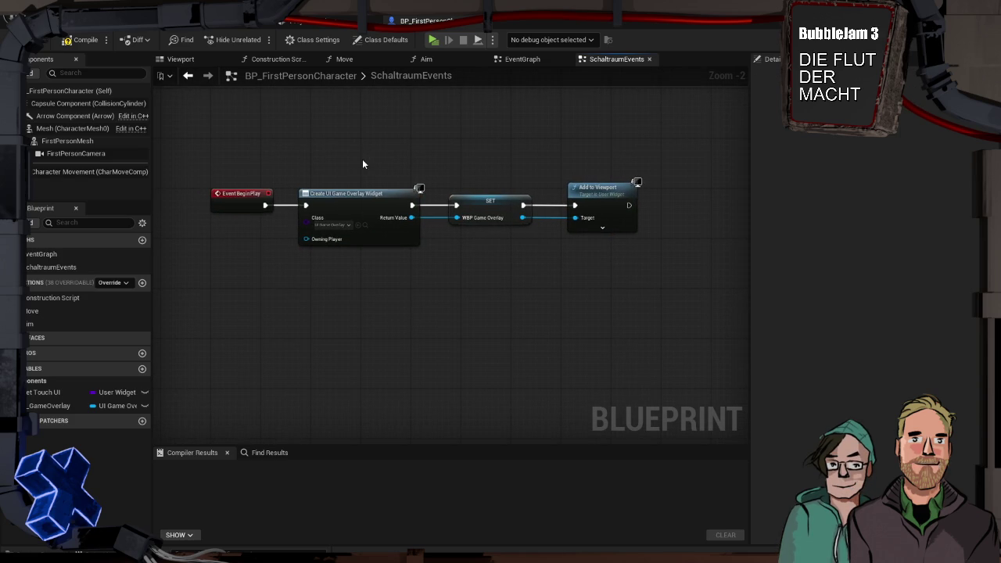
- Compile the blueprint, enable Electronic Nodes and Flat Nodes plugins, and restart after saving BP_FirstPersonCharacter
{"action": "left_click", "coordinate": [82, 39]}
{"action": "left_click", "coordinate": [63, 21]}
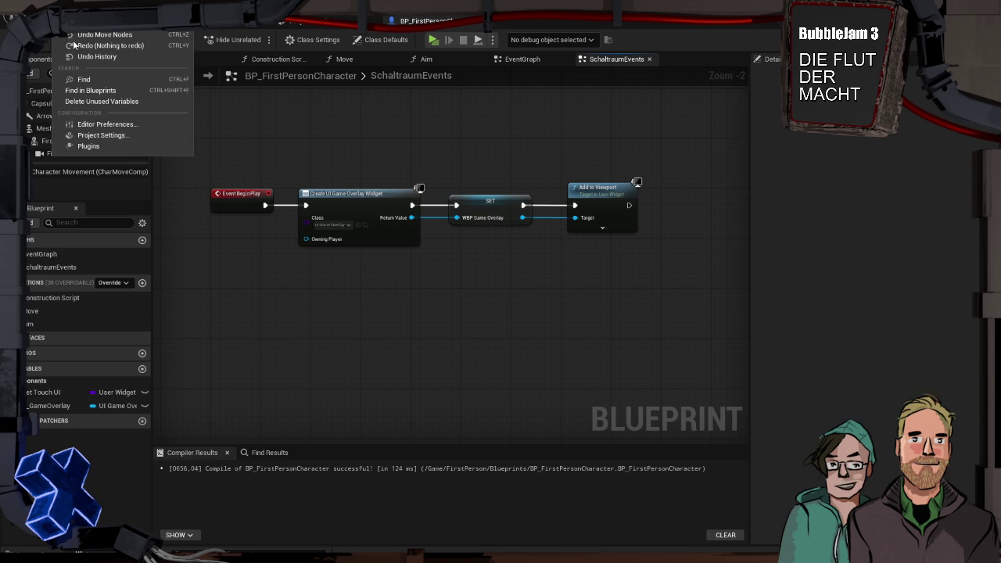
{"action": "left_click", "coordinate": [110, 144]}
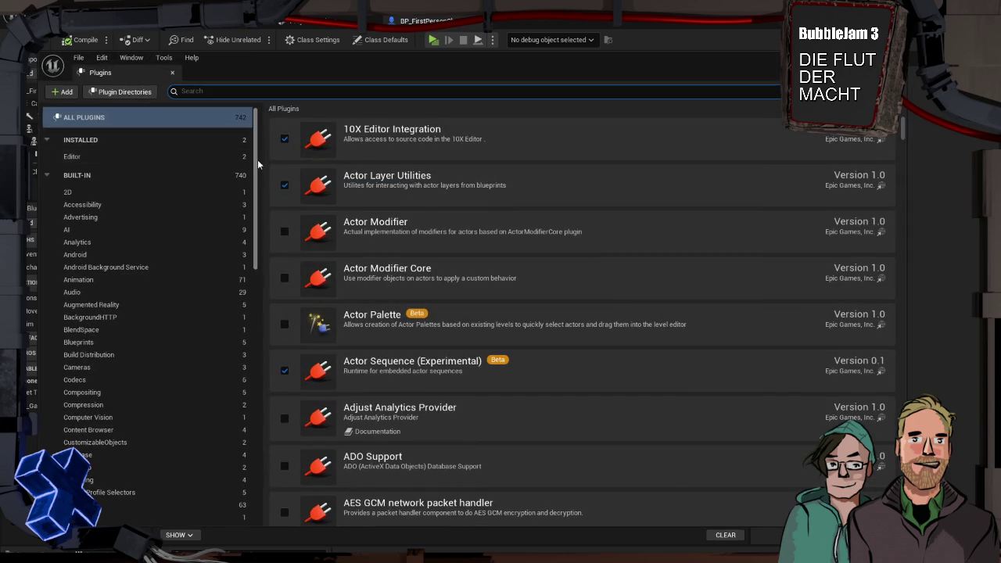
{"action": "left_click", "coordinate": [102, 156]}
{"action": "left_click", "coordinate": [285, 141]}
{"action": "left_click", "coordinate": [285, 189]}
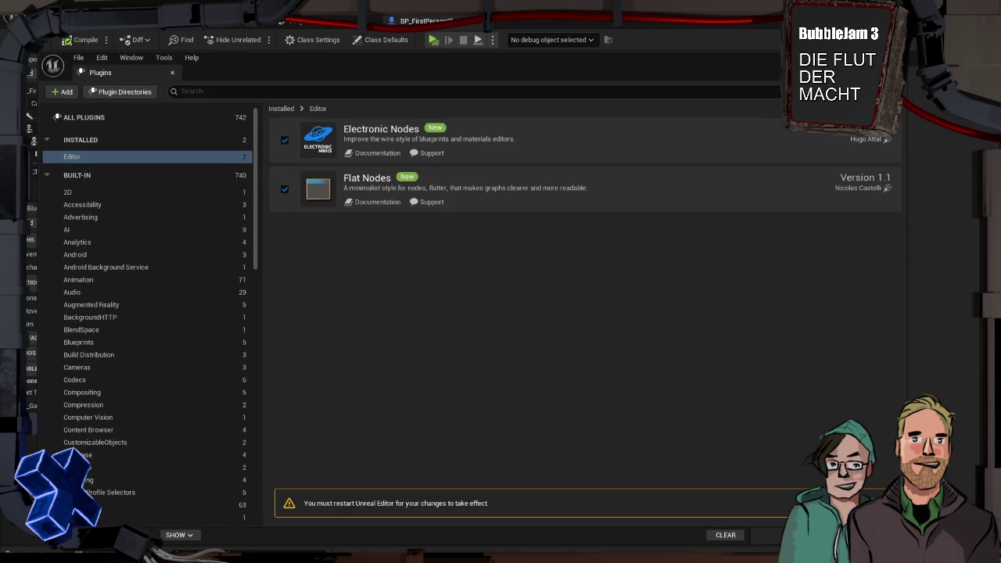
{"action": "left_click", "coordinate": [845, 503]}
{"action": "left_click", "coordinate": [543, 402]}
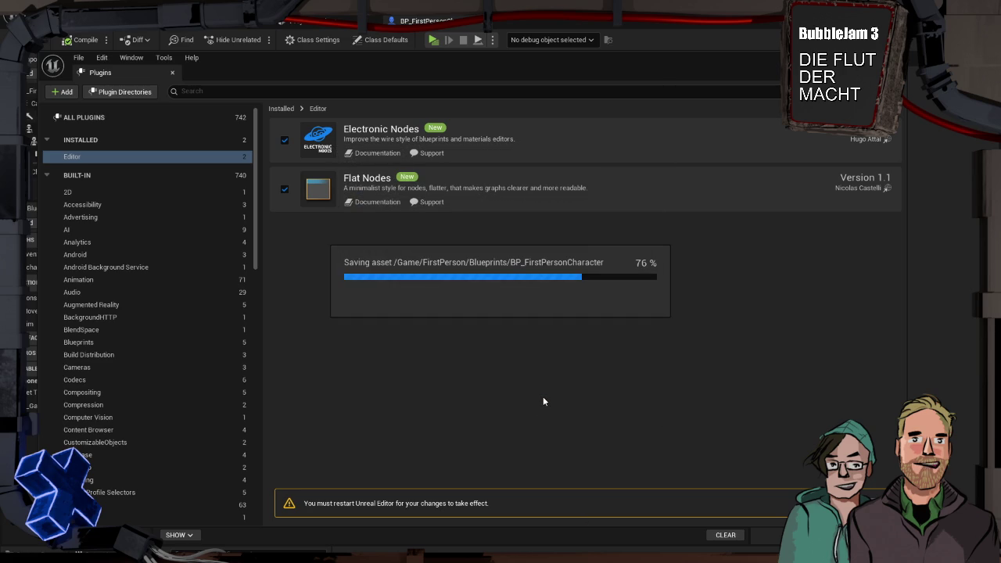
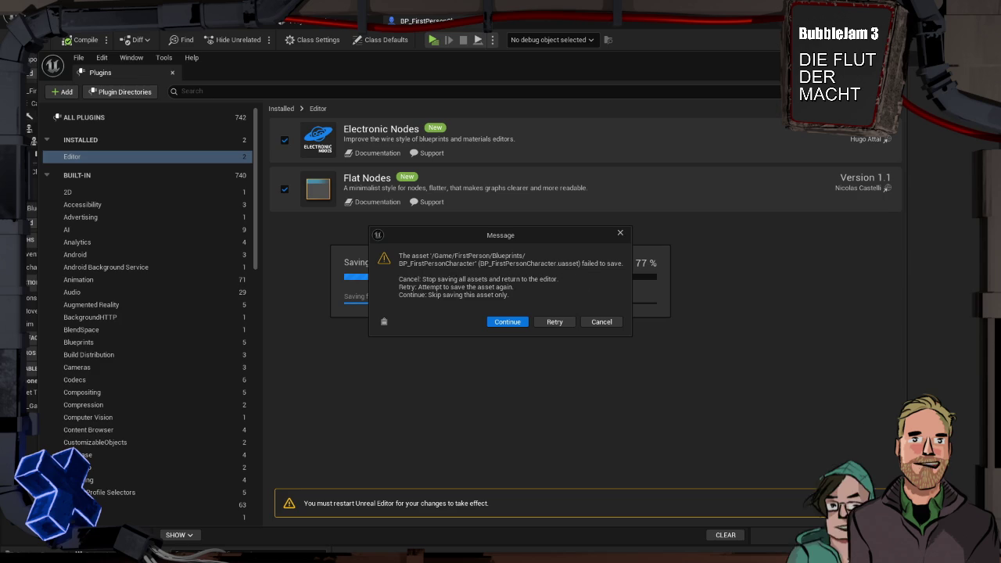
- Close the running game preview window and continue saving past the failed BP_FirstPersonCharacter asset
{"action": "key", "text": "super"}
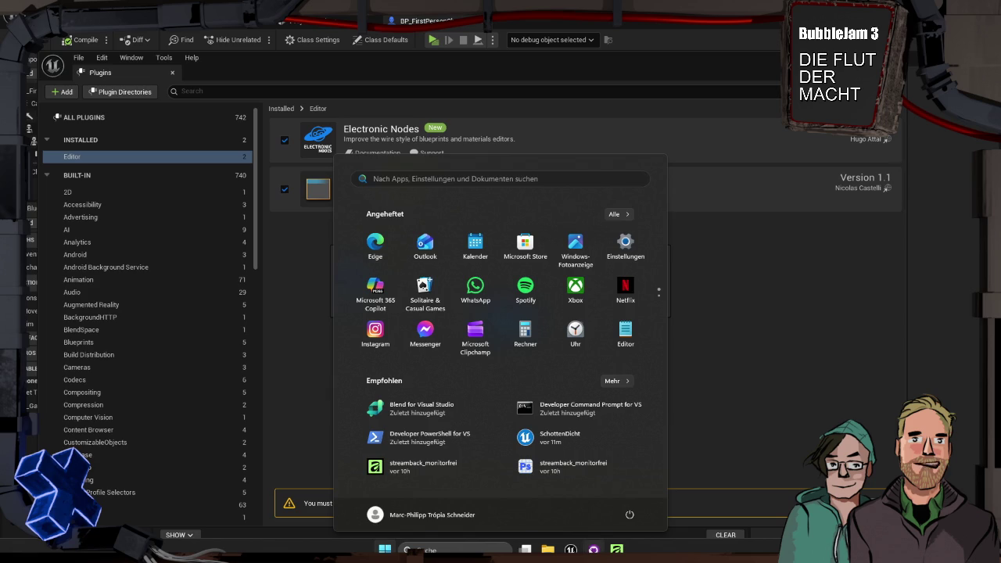
{"action": "mouse_move", "coordinate": [571, 550]}
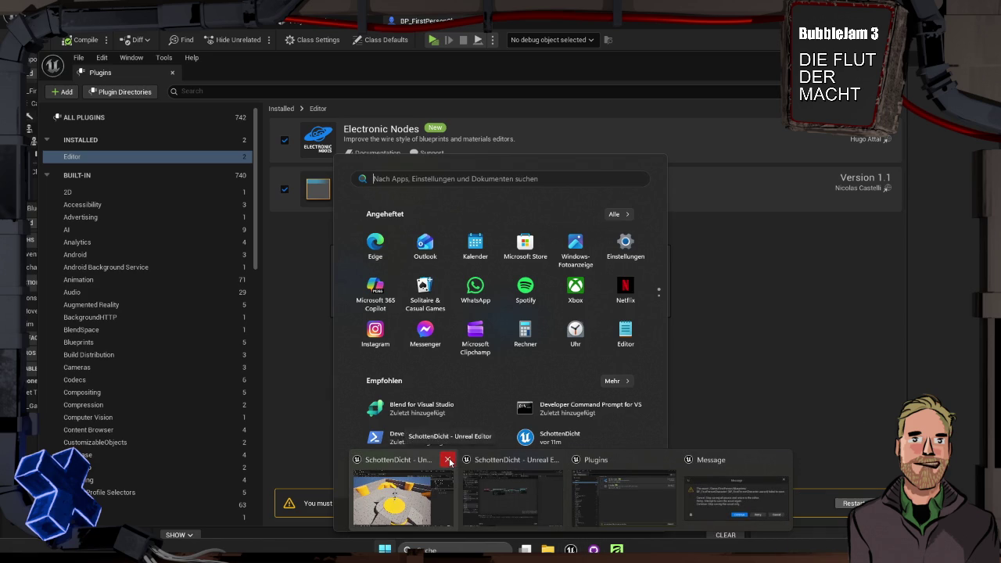
{"action": "left_click", "coordinate": [448, 459]}
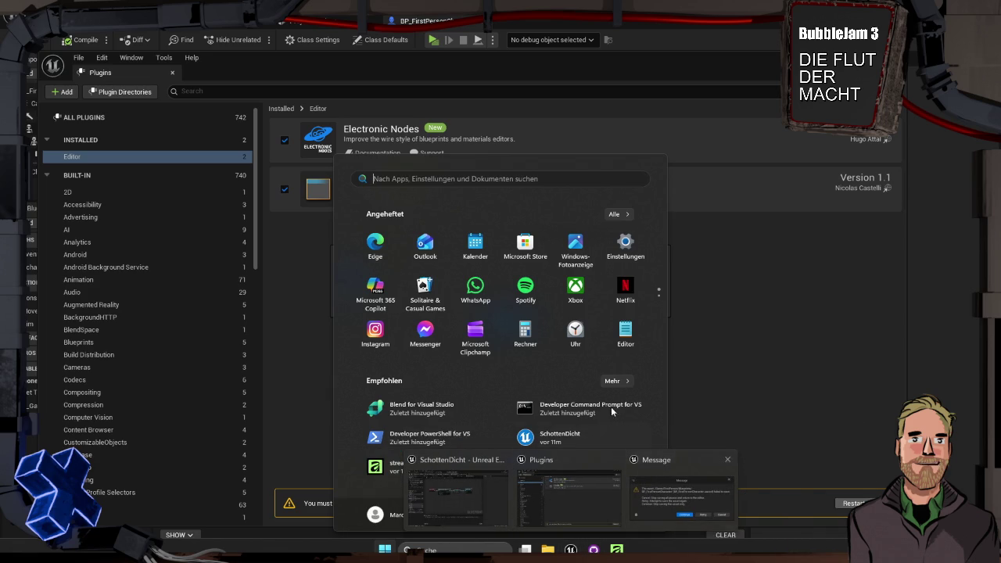
{"action": "left_click", "coordinate": [662, 516]}
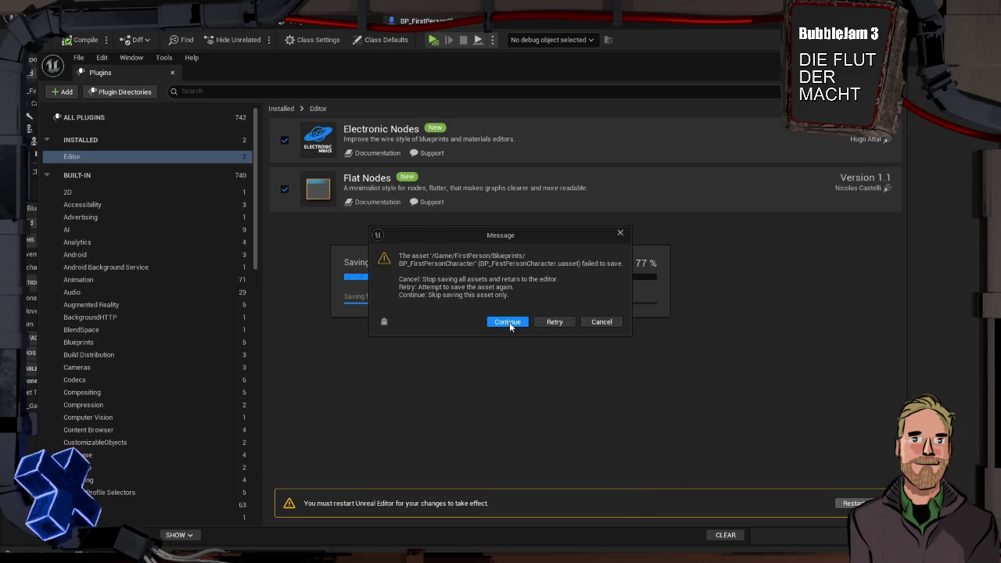
{"action": "left_click", "coordinate": [557, 324]}
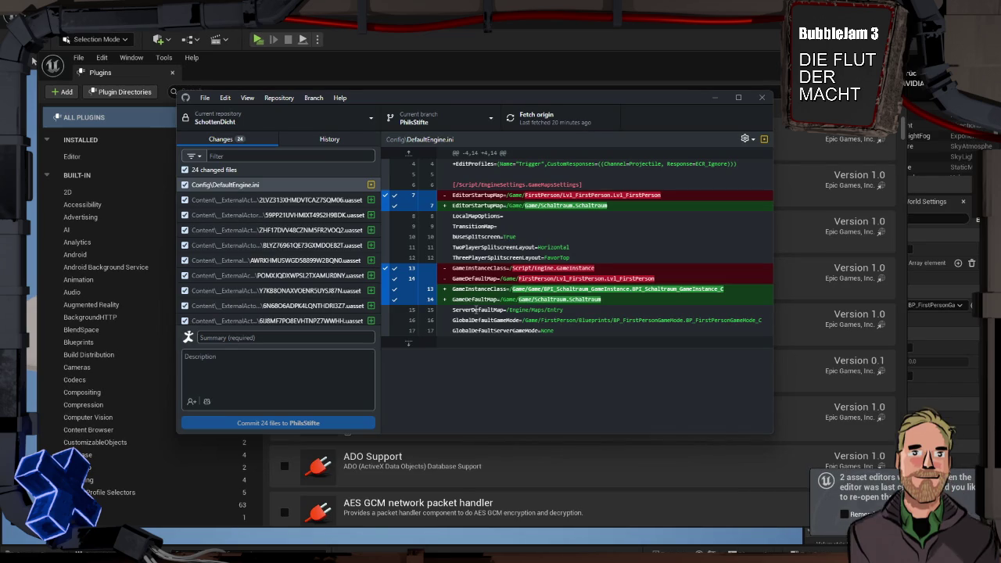
- Bring Unreal's main level editor window back in front and open its Edit menu
{"action": "left_click", "coordinate": [501, 59]}
{"action": "left_click", "coordinate": [33, 61]}
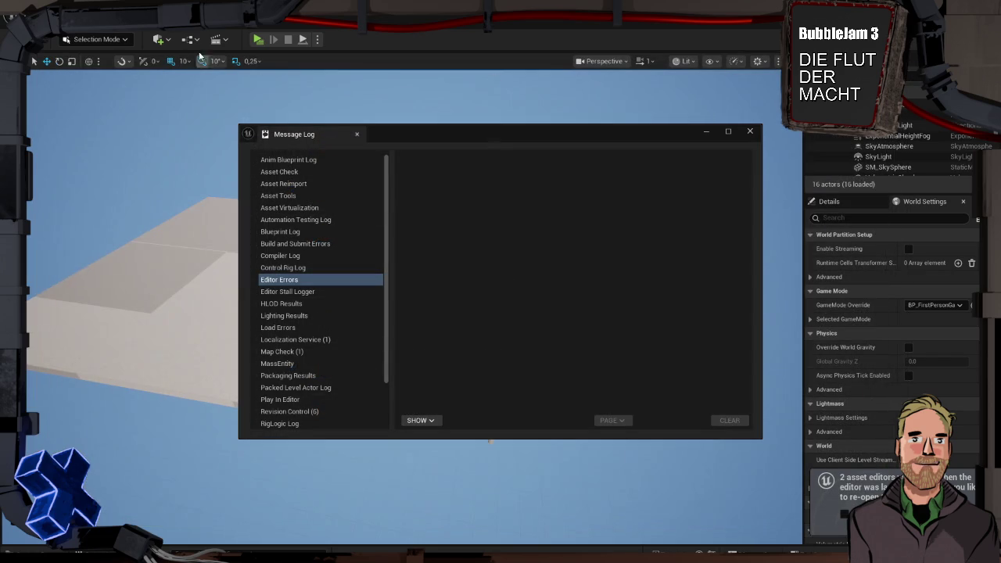
{"action": "left_click", "coordinate": [62, 16]}
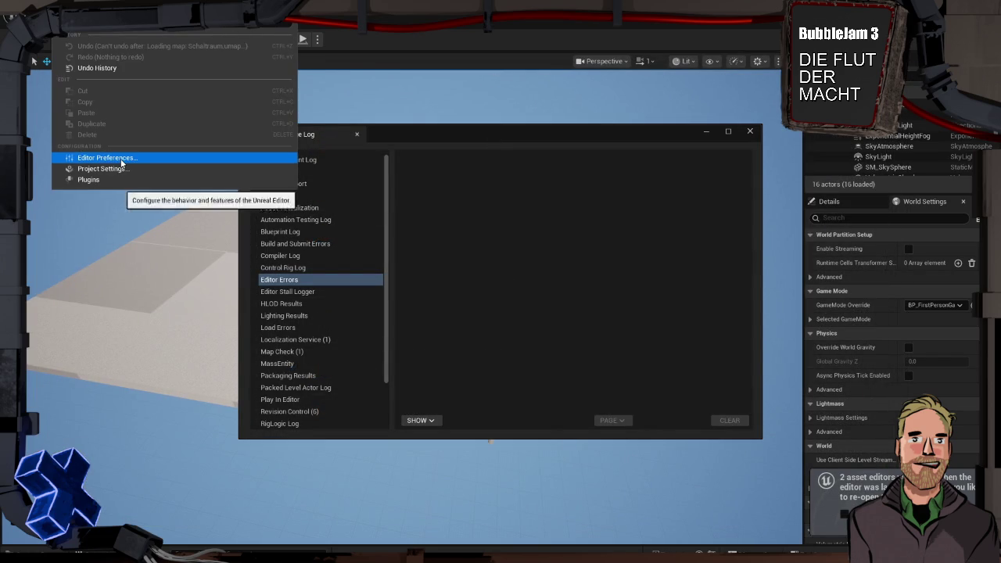
- In Editor Preferences, set the Electronic Nodes Plugin wire style to Manhattan
{"action": "left_click", "coordinate": [121, 159]}
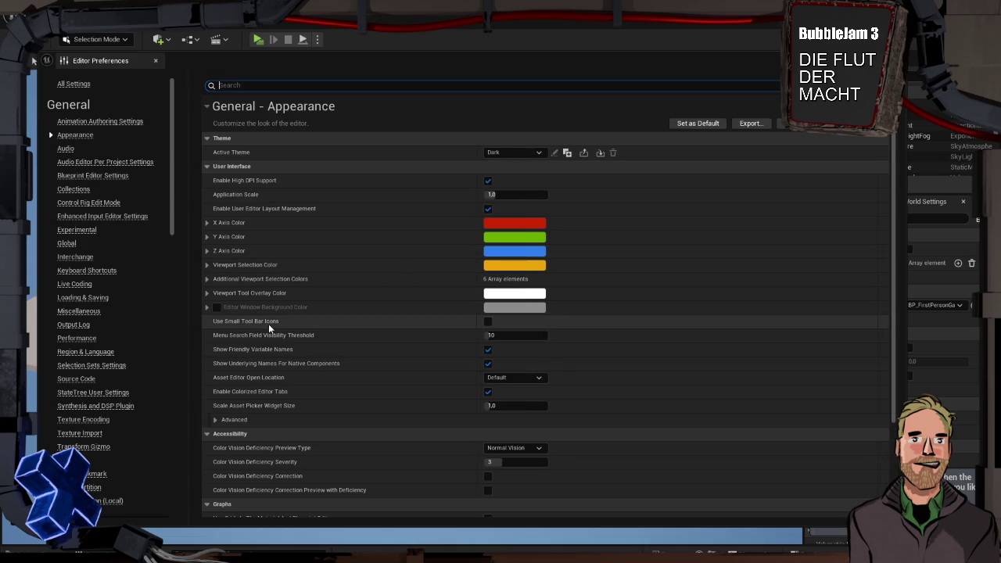
{"action": "scroll", "coordinate": [106, 345], "scroll_direction": "down", "scroll_amount": 5}
{"action": "scroll", "coordinate": [106, 345], "scroll_direction": "down", "scroll_amount": 10}
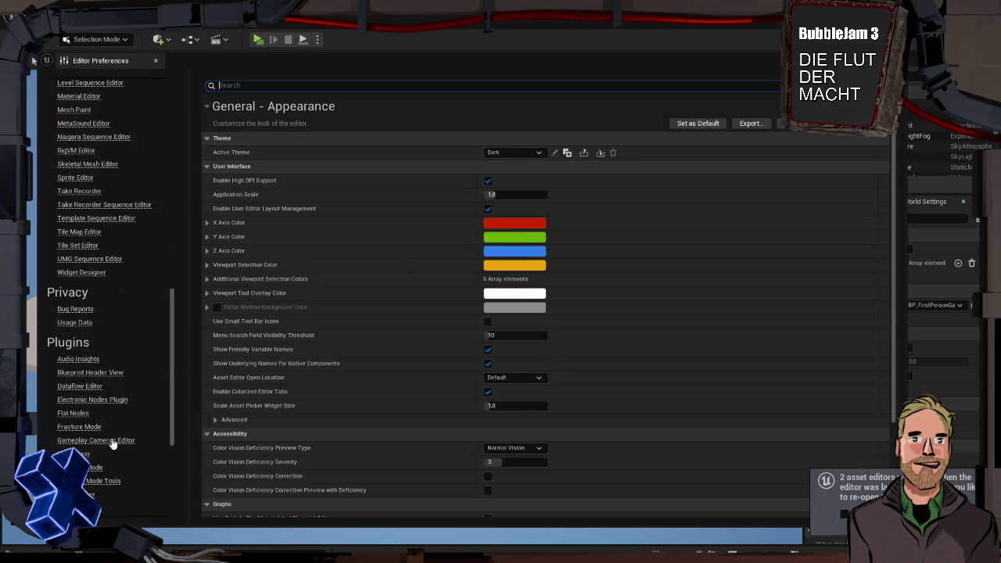
{"action": "left_click", "coordinate": [86, 399]}
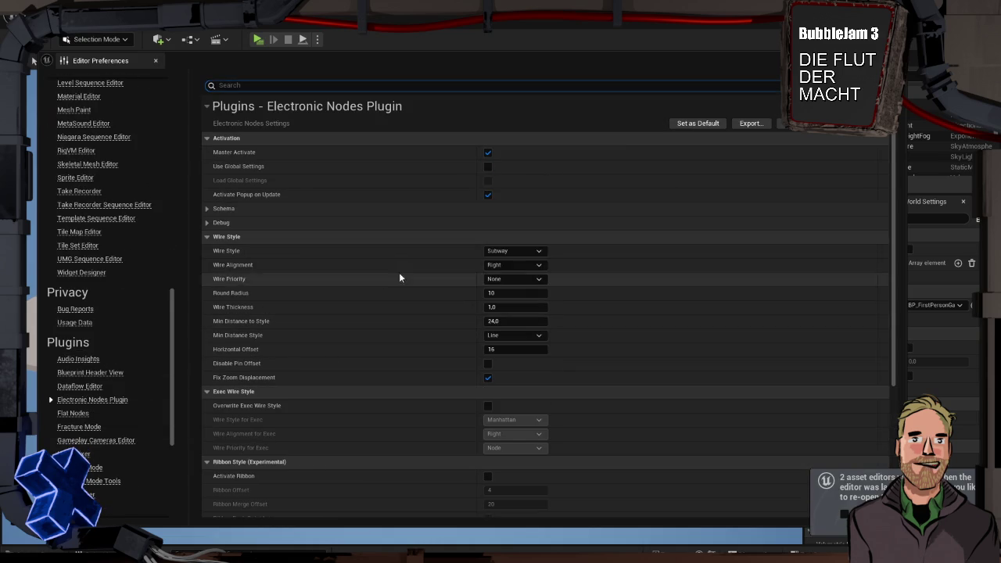
{"action": "left_click", "coordinate": [527, 252]}
{"action": "left_click", "coordinate": [516, 268]}
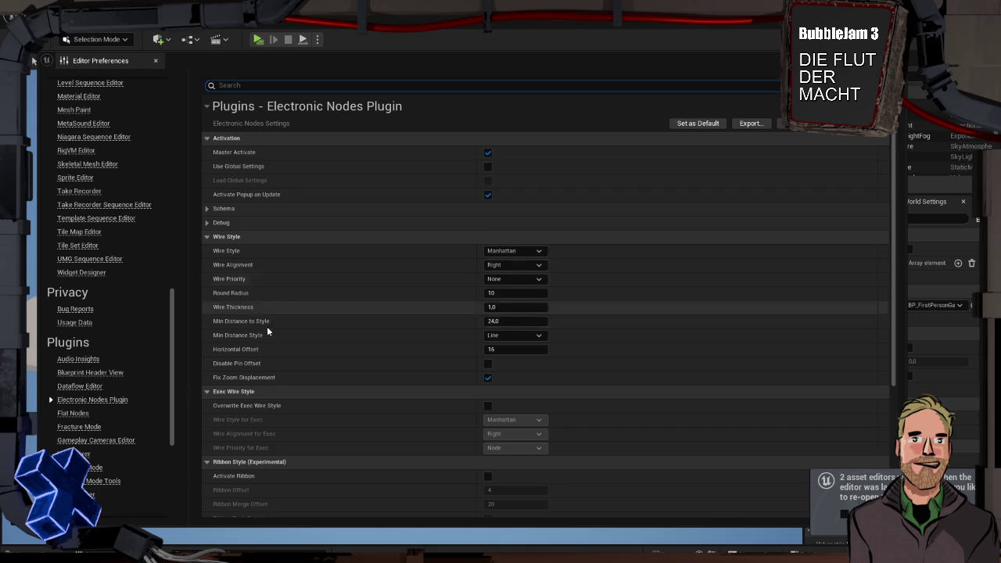
- Enable Activate Ribbon and Force Draw Bubbles, with bubbles set to Display on Selection
{"action": "left_click", "coordinate": [82, 415]}
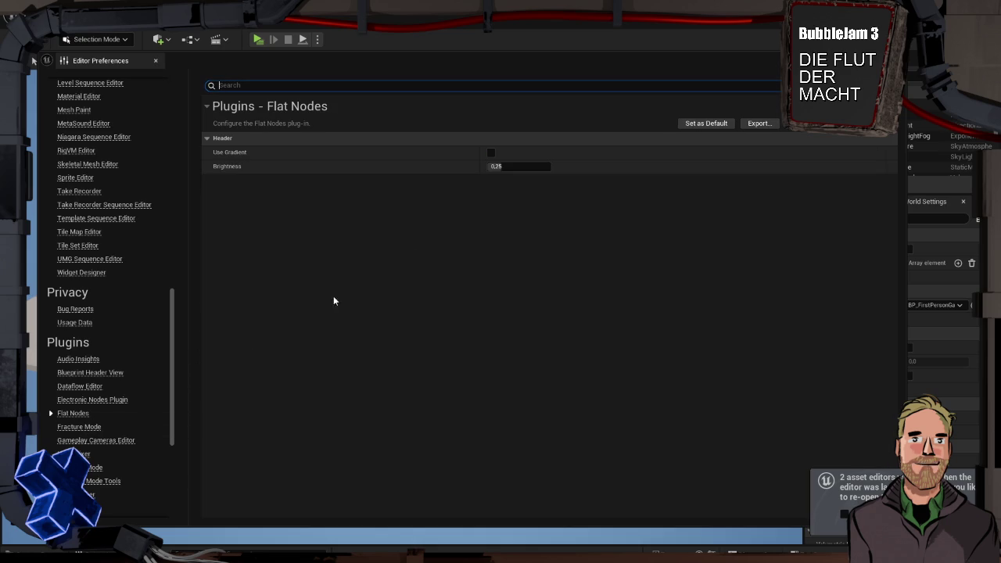
{"action": "left_click", "coordinate": [84, 400]}
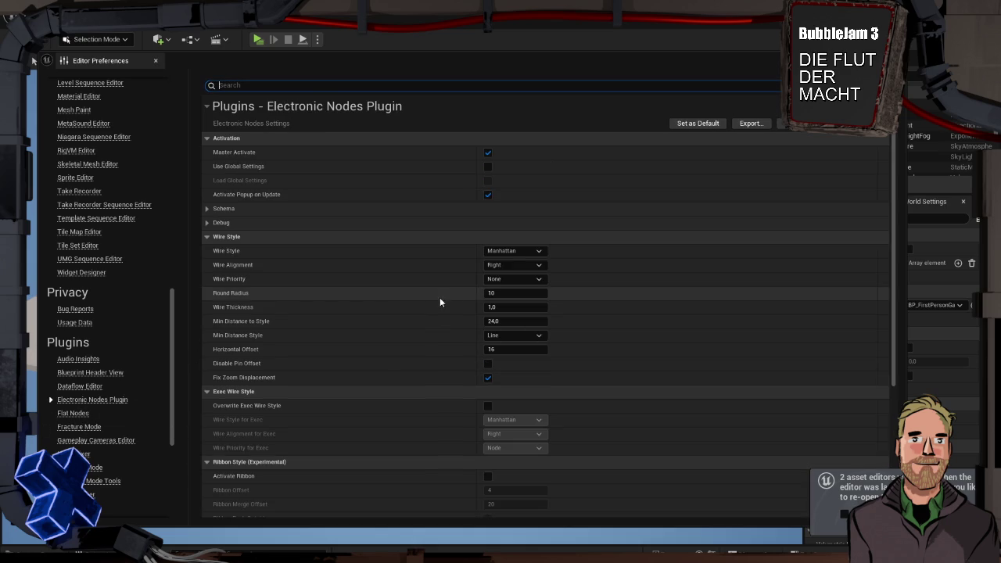
{"action": "scroll", "coordinate": [383, 359], "scroll_direction": "down", "scroll_amount": 2}
{"action": "scroll", "coordinate": [384, 359], "scroll_direction": "down", "scroll_amount": 2}
{"action": "left_click", "coordinate": [487, 375]}
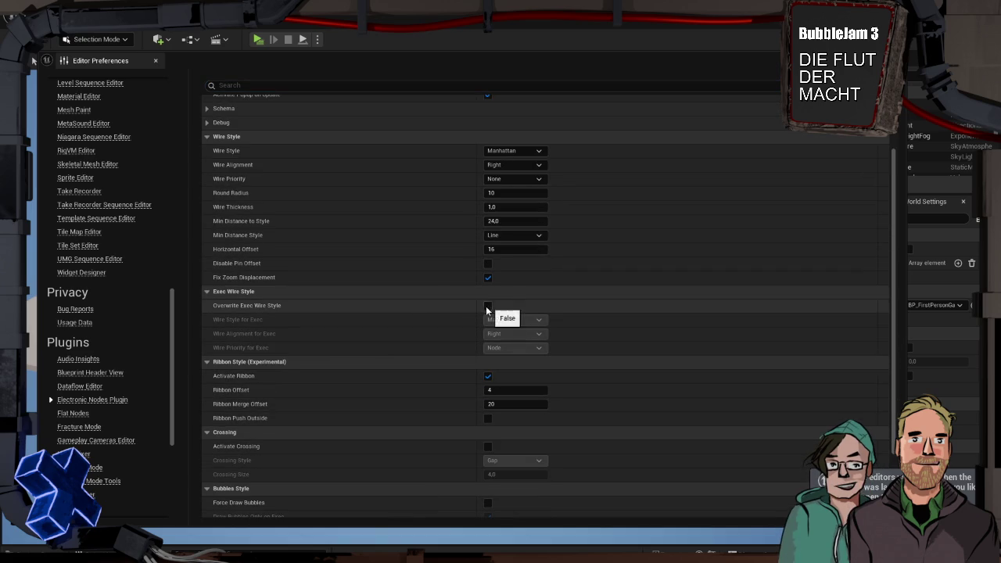
{"action": "scroll", "coordinate": [441, 350], "scroll_direction": "down", "scroll_amount": 3}
{"action": "scroll", "coordinate": [440, 350], "scroll_direction": "down", "scroll_amount": 1}
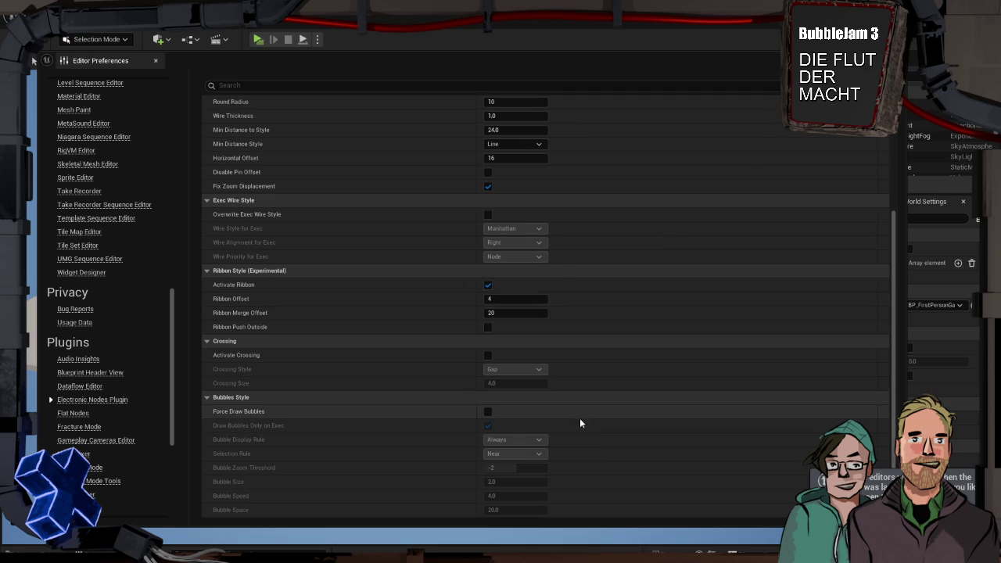
{"action": "left_click", "coordinate": [489, 411]}
{"action": "left_click", "coordinate": [505, 440]}
{"action": "left_click", "coordinate": [535, 461]}
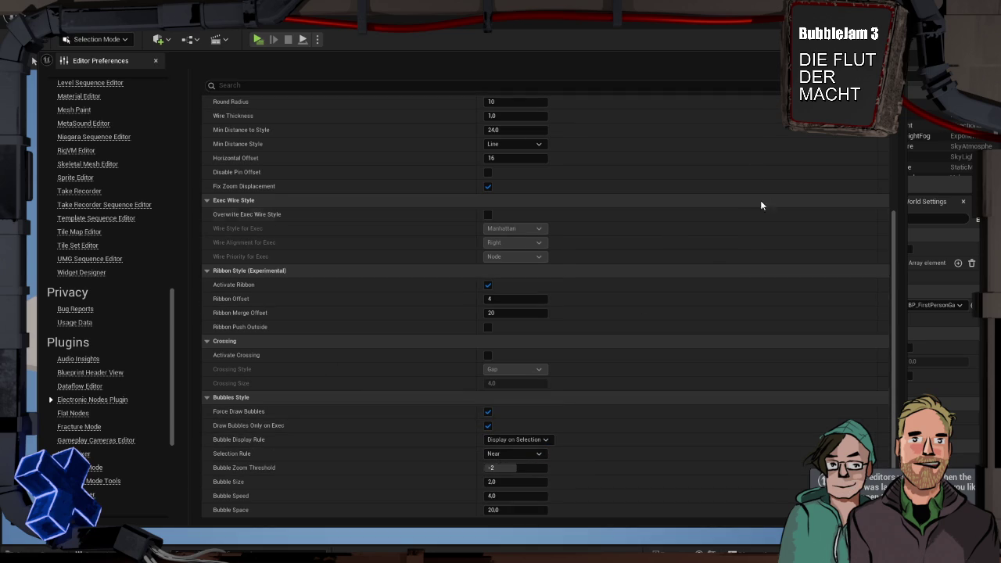
{"action": "left_click", "coordinate": [156, 60]}
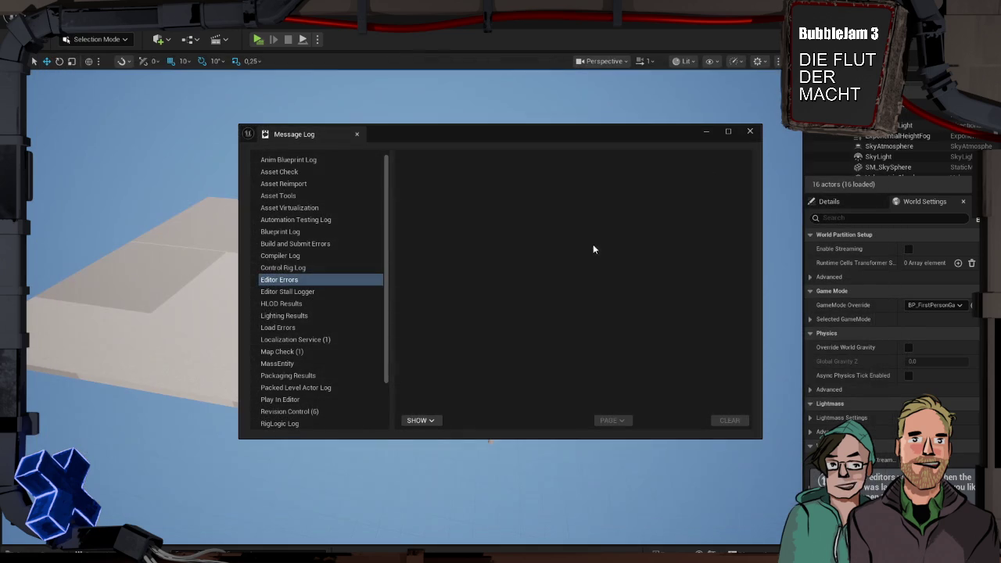
- Close the Message Log, open BP_FirstPersonCharacter from the Content Drawer, and start Play in Editor
{"action": "left_click", "coordinate": [751, 131]}
{"action": "scroll", "coordinate": [348, 319], "scroll_direction": "up", "scroll_amount": 5}
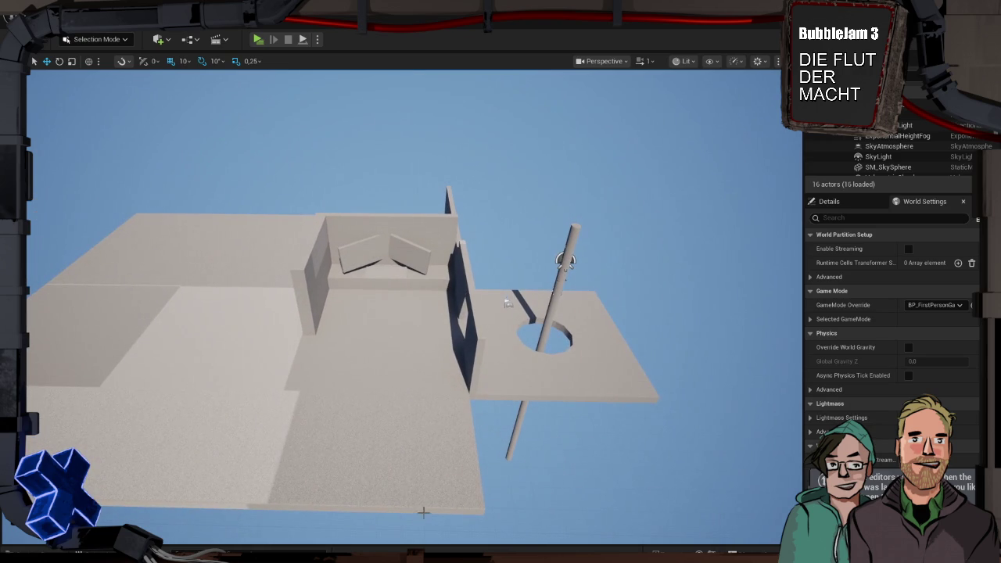
{"action": "key", "text": "ctrl+space"}
{"action": "left_click", "coordinate": [304, 400]}
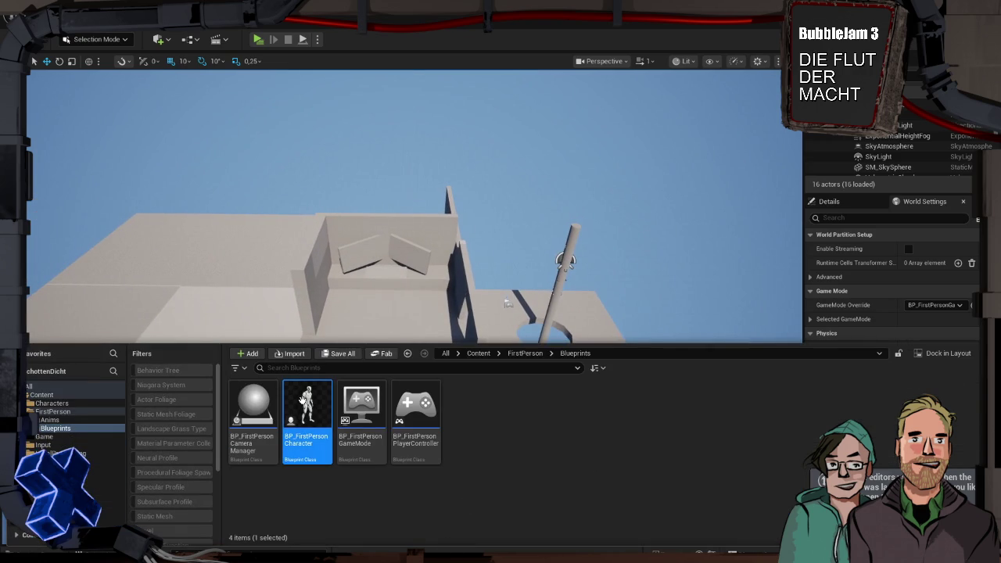
{"action": "double_click", "coordinate": [304, 400]}
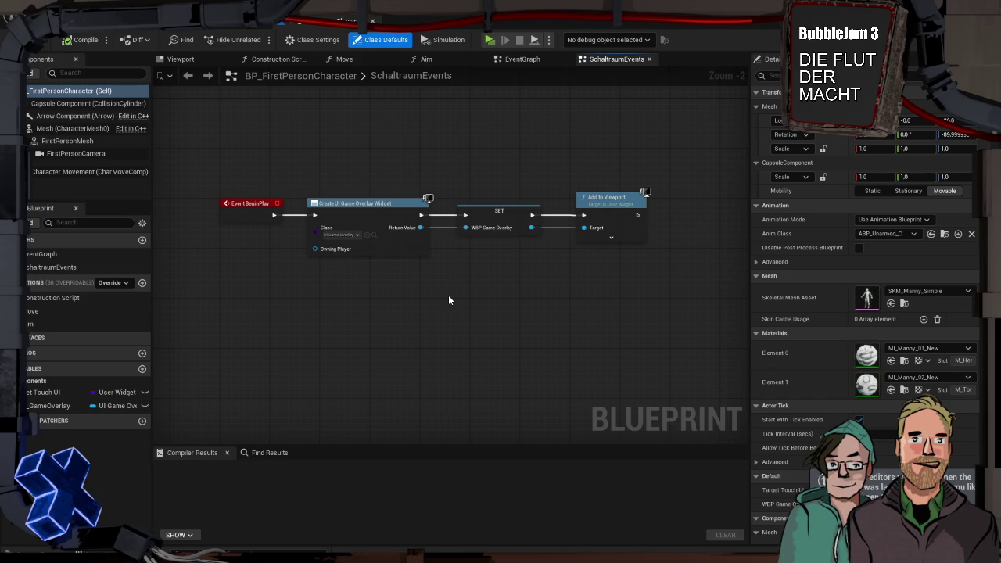
{"action": "key", "text": "alt+p"}
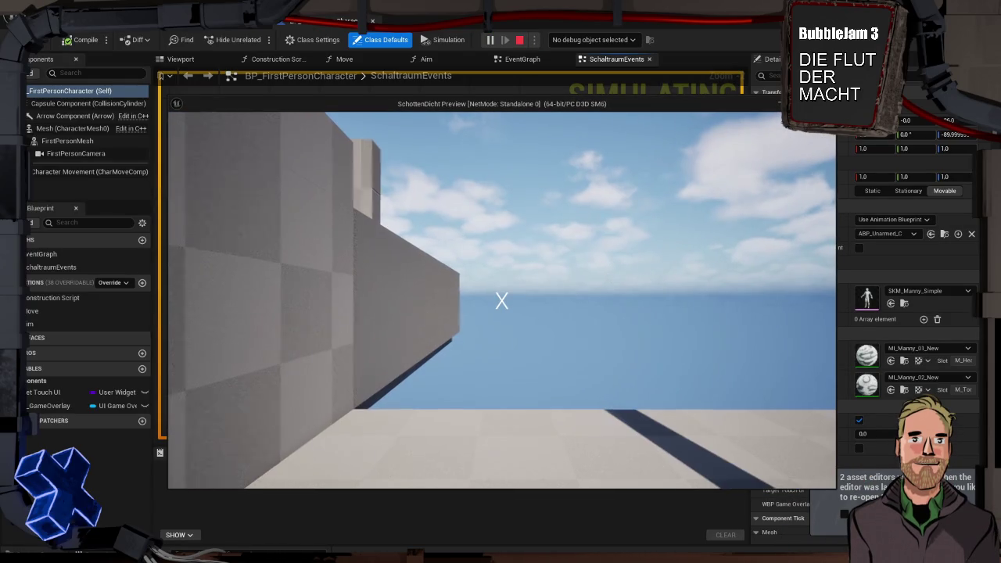
{"action": "left_click", "coordinate": [735, 277]}
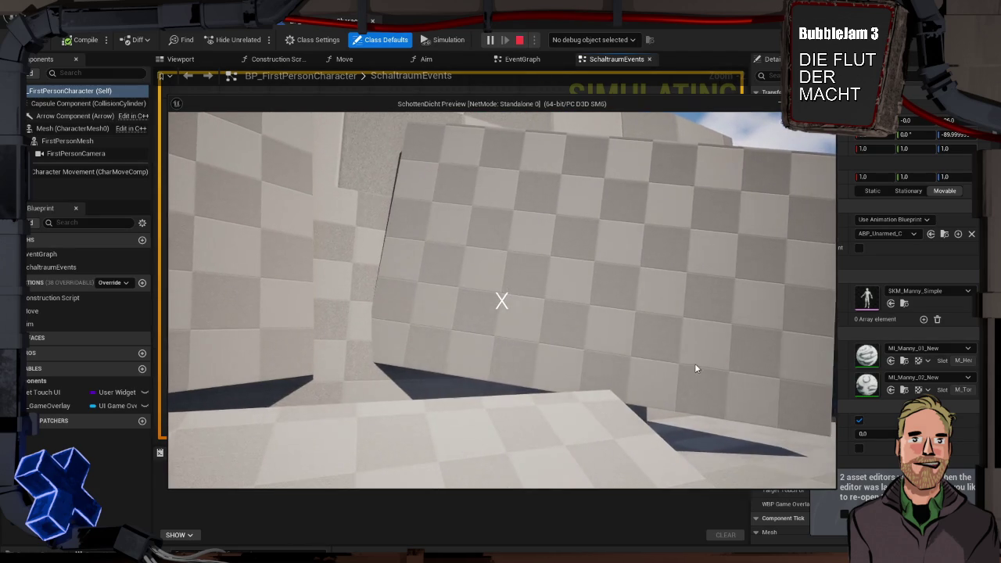
- Stop the game, frame the tilted box, nudge it slightly along Y, and select the floor
{"action": "key", "text": "Escape"}
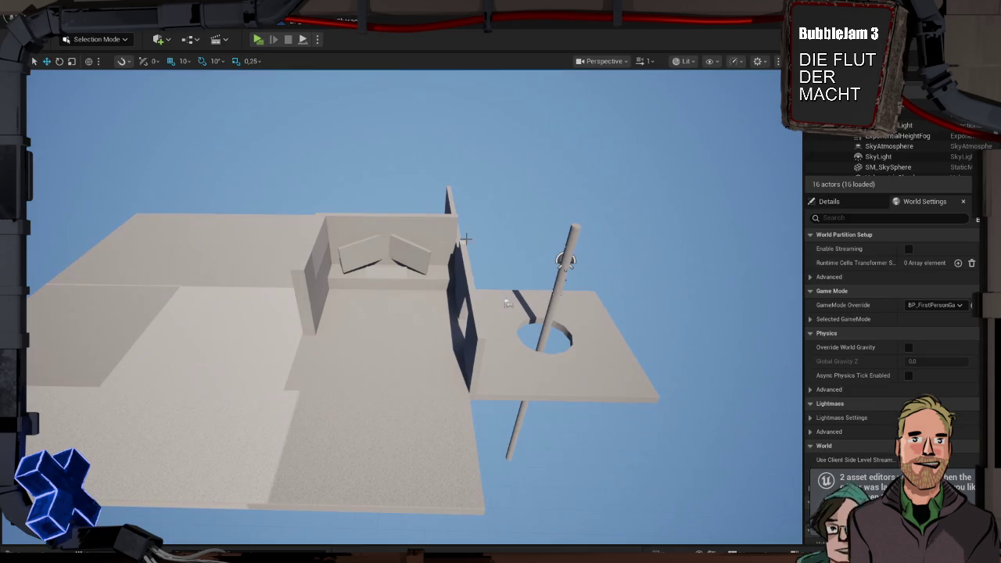
{"action": "key", "text": "f"}
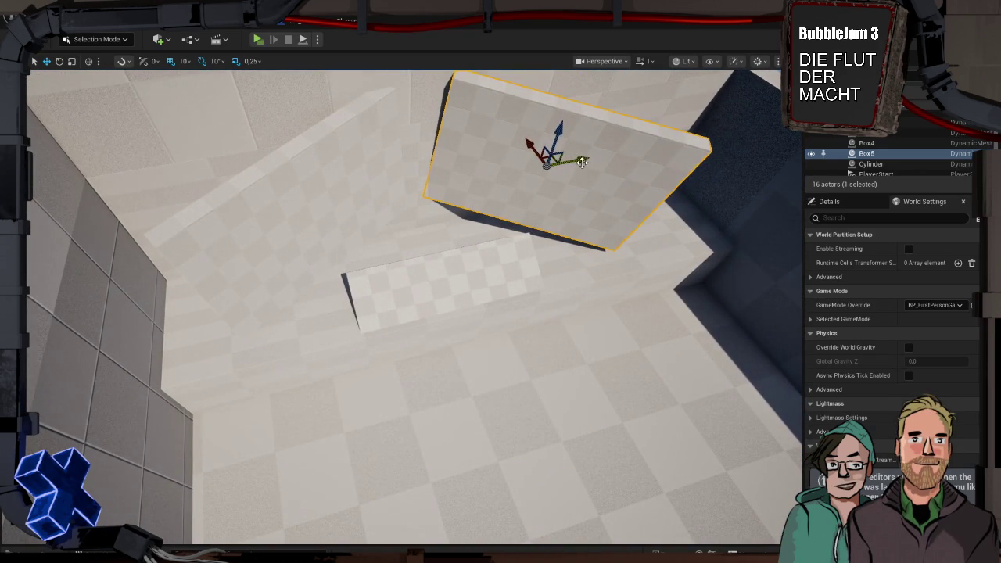
{"action": "left_click_drag", "start_coordinate": [583, 161], "coordinate": [590, 161]}
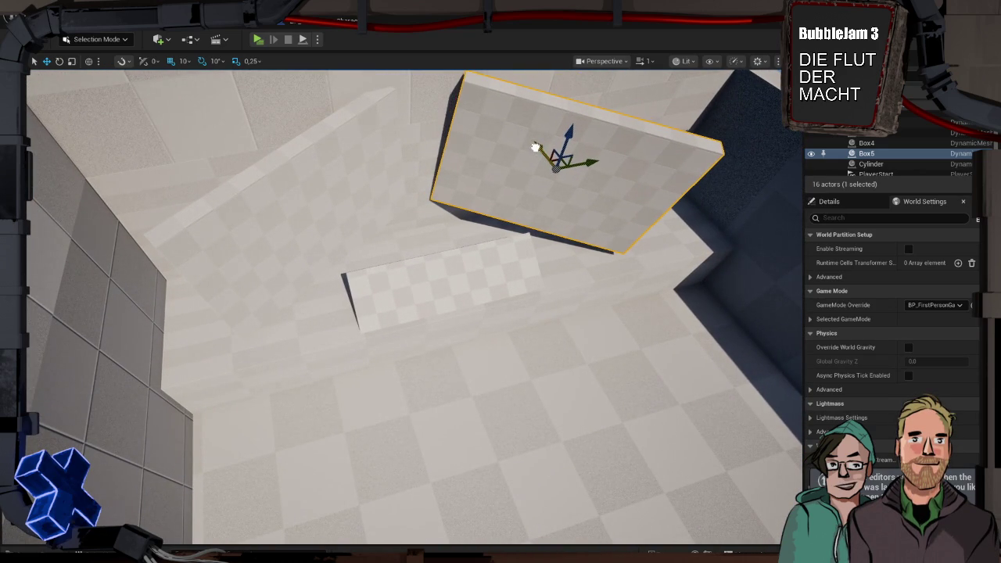
{"action": "left_click", "coordinate": [465, 241]}
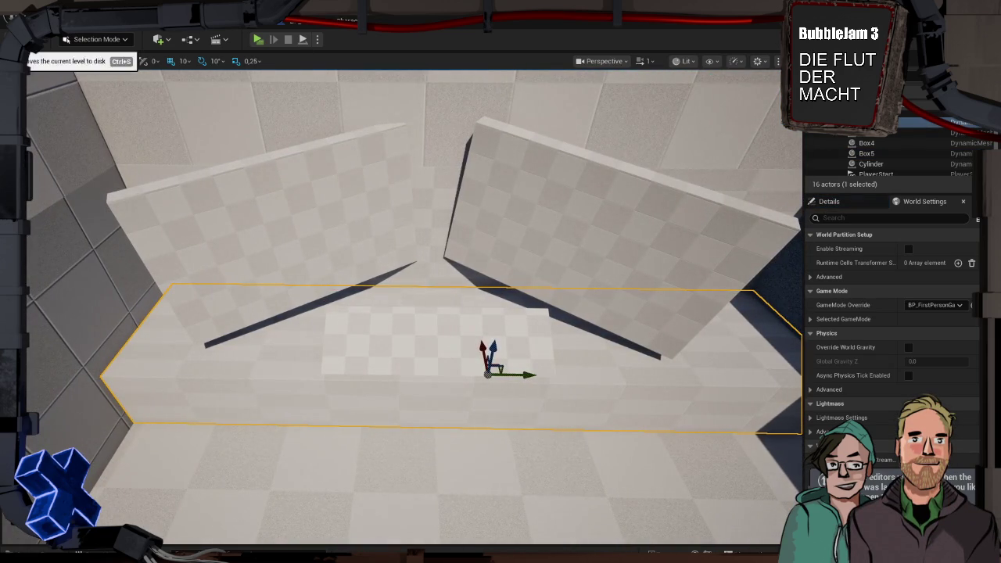
- Survey the room from above, then return to the BP_FirstPersonCharacter Blueprint
{"action": "left_click_drag", "start_coordinate": [400, 315], "coordinate": [406, 313]}
{"action": "left_click", "coordinate": [445, 173]}
{"action": "scroll", "coordinate": [445, 173], "scroll_direction": "up", "scroll_amount": 8}
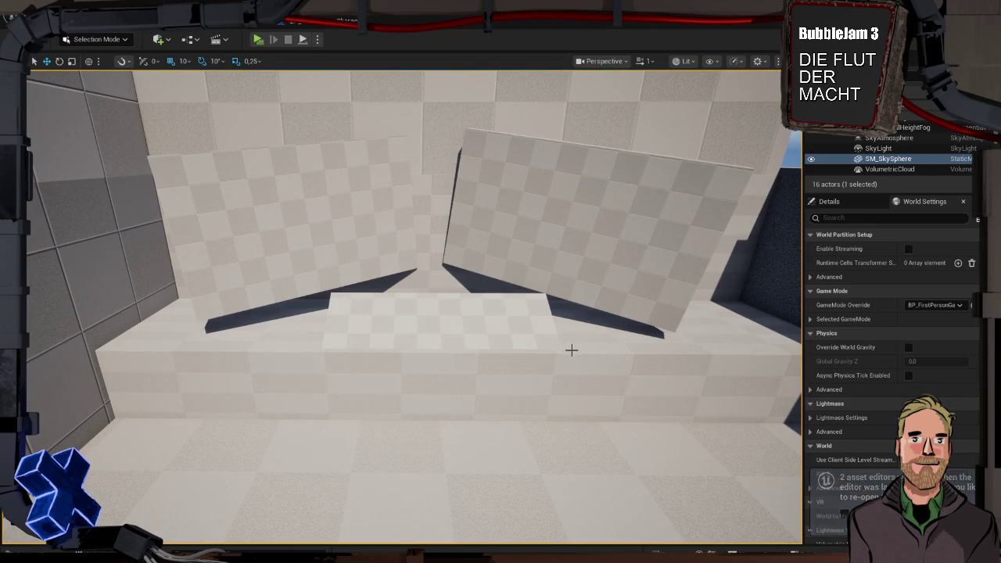
{"action": "scroll", "coordinate": [581, 348], "scroll_direction": "down", "scroll_amount": 8}
{"action": "scroll", "coordinate": [584, 379], "scroll_direction": "up", "scroll_amount": 3}
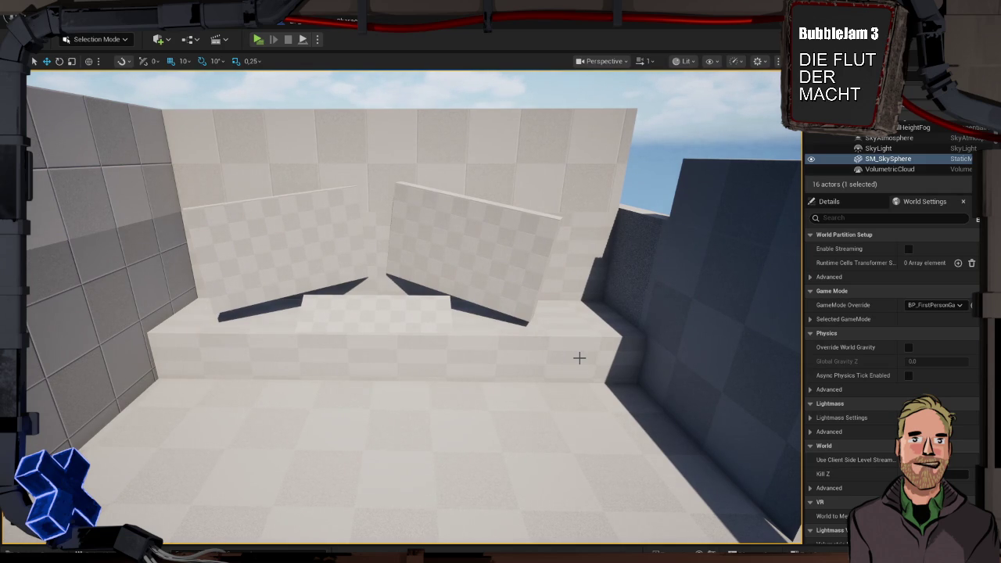
{"action": "mouse_move", "coordinate": [579, 339]}
{"action": "left_mouse_down"}
{"action": "mouse_move", "coordinate": [579, 454]}
{"action": "mouse_move", "coordinate": [579, 339]}
{"action": "left_mouse_up"}
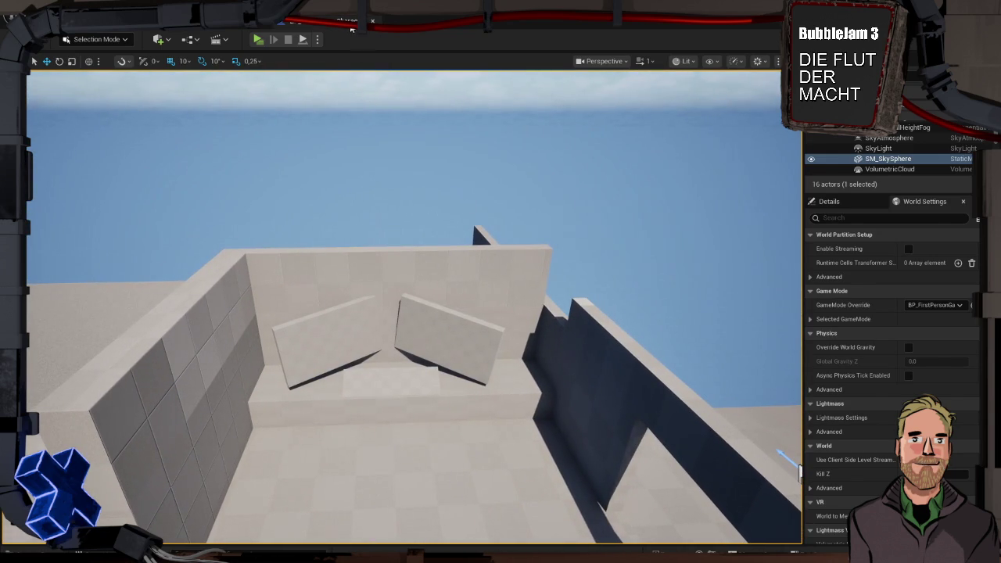
{"action": "left_click", "coordinate": [336, 22]}
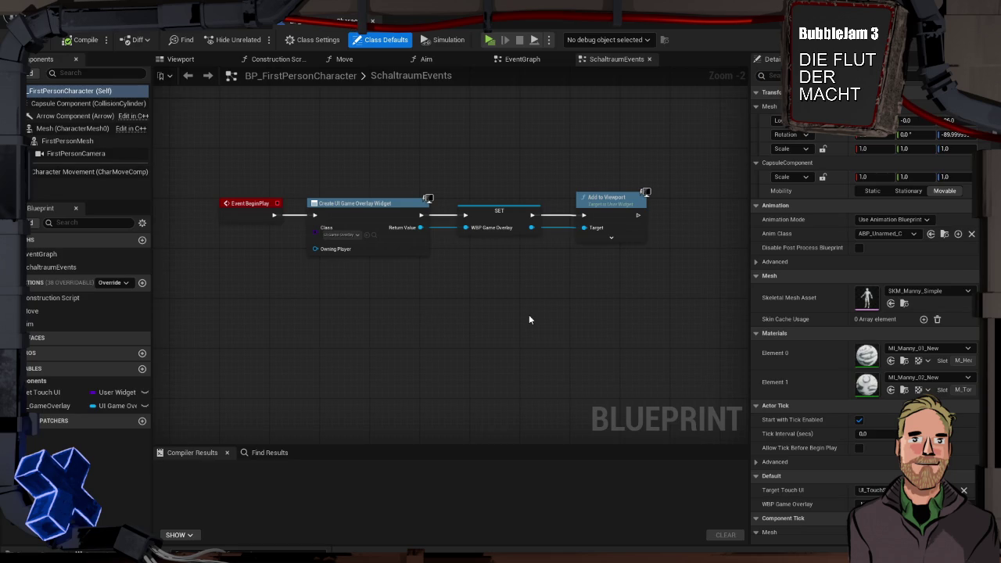
- Add an Event Tick node to the SchaltraumEvents graph
{"action": "right_click", "coordinate": [221, 315]}
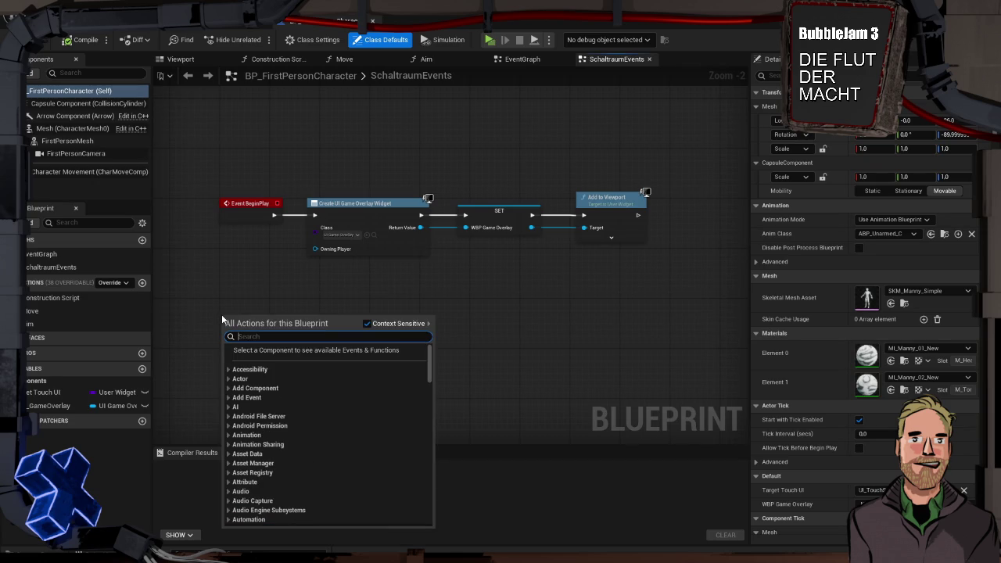
{"action": "type", "text": "event ti"}
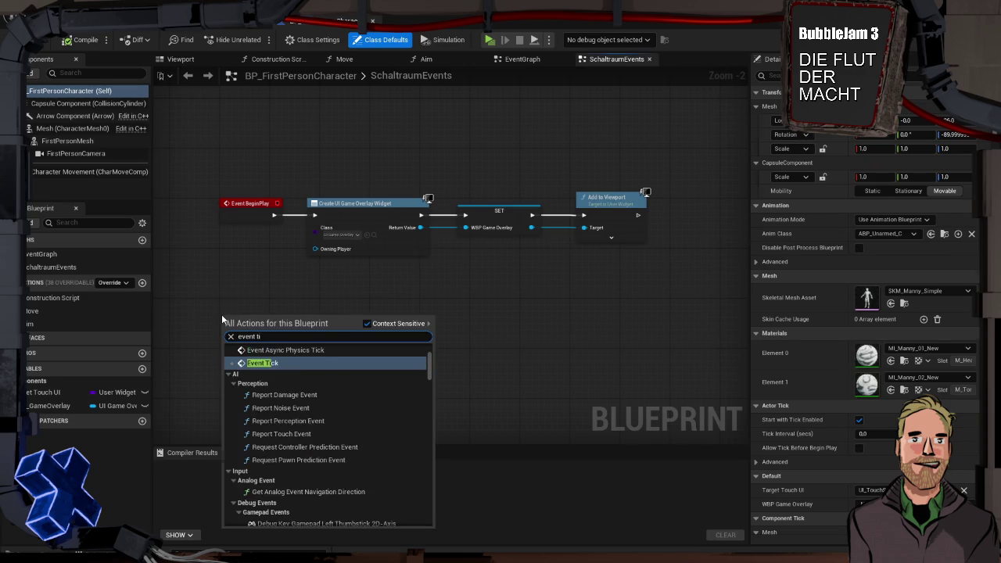
{"action": "key", "text": "Return"}
{"action": "left_click_drag", "start_coordinate": [240, 317], "coordinate": [239, 307]}
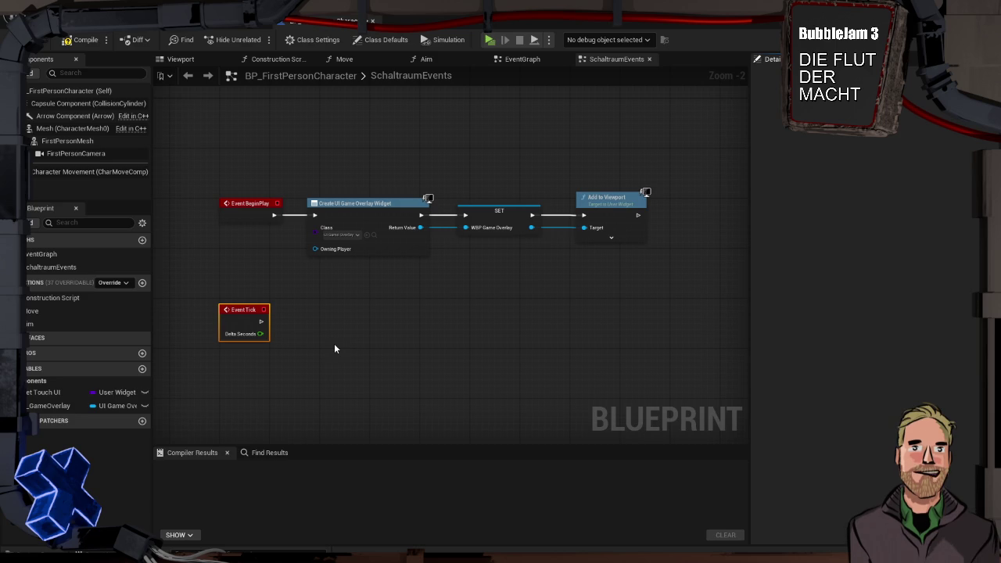
- Add a Line Trace By Channel node driven by Event Tick's execution output
{"action": "left_click_drag", "start_coordinate": [261, 322], "coordinate": [328, 329]}
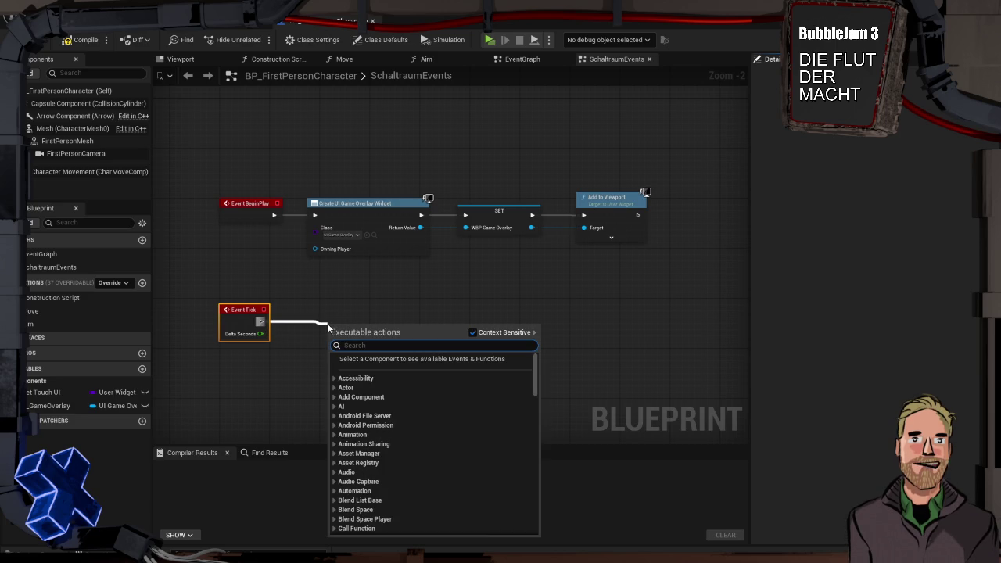
{"action": "type", "text": "line tra"}
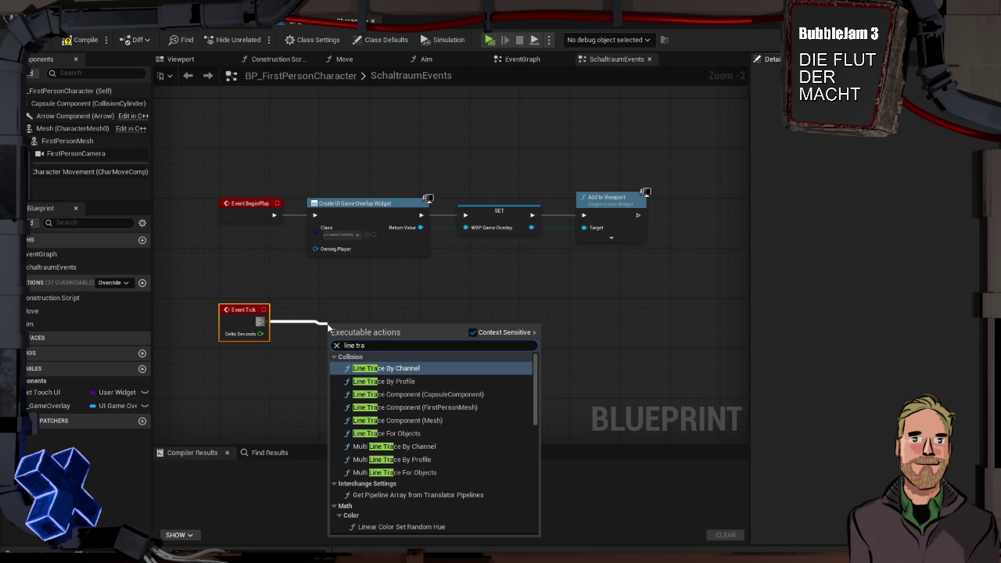
{"action": "key", "text": "Return"}
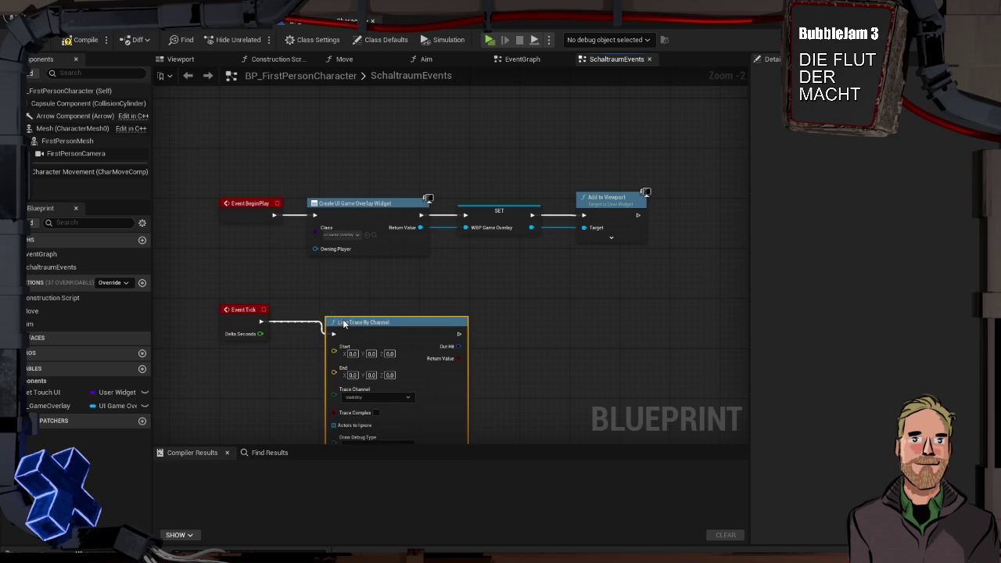
{"action": "mouse_move", "coordinate": [340, 312]}
{"action": "left_mouse_down"}
{"action": "mouse_move", "coordinate": [342, 213]}
{"action": "mouse_move", "coordinate": [363, 220]}
{"action": "left_mouse_up"}
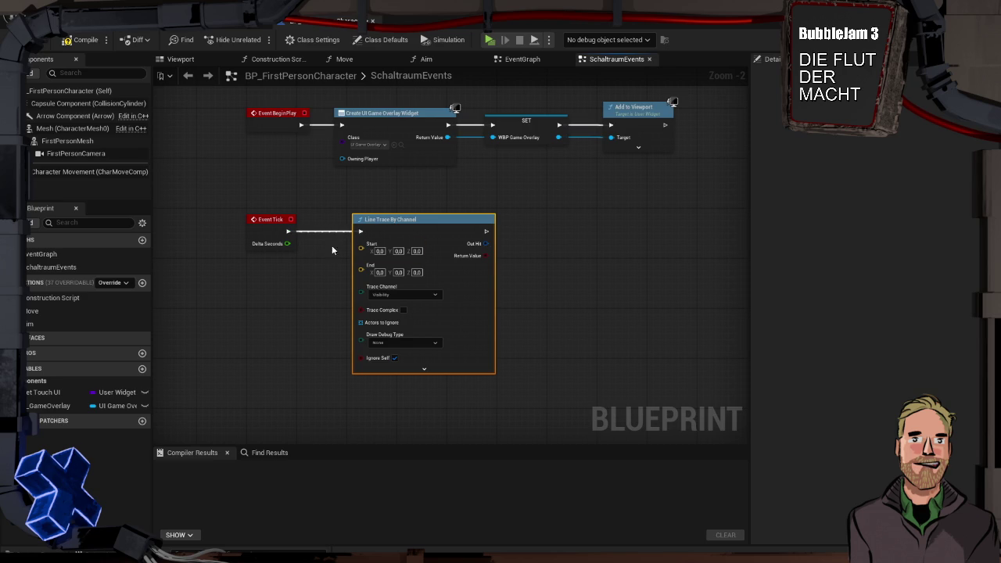
- Add a First Person Camera reference to the graph
{"action": "right_click", "coordinate": [250, 279]}
{"action": "type", "text": "self"}
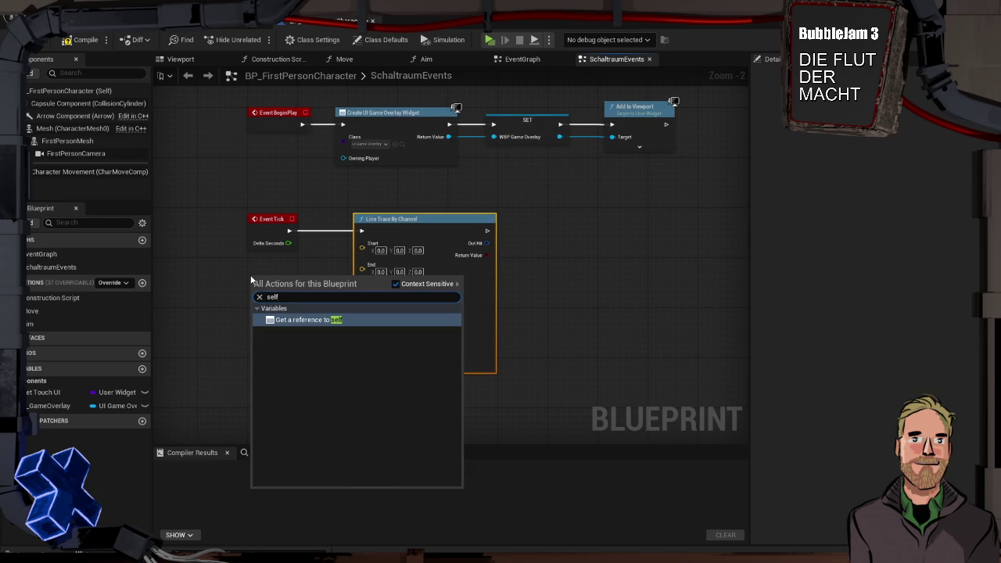
{"action": "key", "text": "Escape"}
{"action": "left_click", "coordinate": [202, 255]}
{"action": "mouse_move", "coordinate": [76, 153]}
{"action": "left_mouse_down"}
{"action": "mouse_move", "coordinate": [266, 277]}
{"action": "mouse_move", "coordinate": [251, 296]}
{"action": "left_mouse_up"}
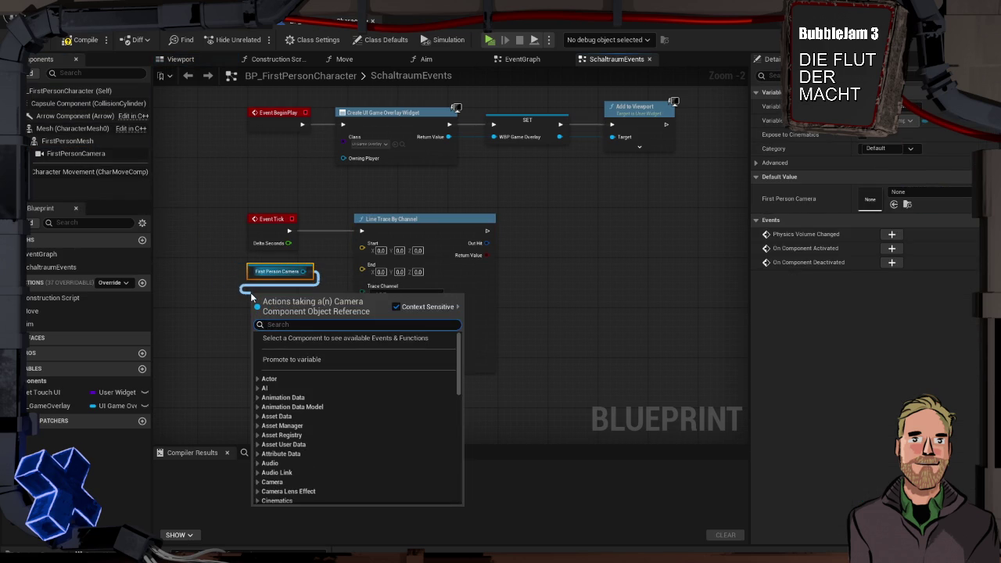
- Wire the camera's Get World Location into the trace Start pin and tidy the nodes
{"action": "type", "text": "posi"}
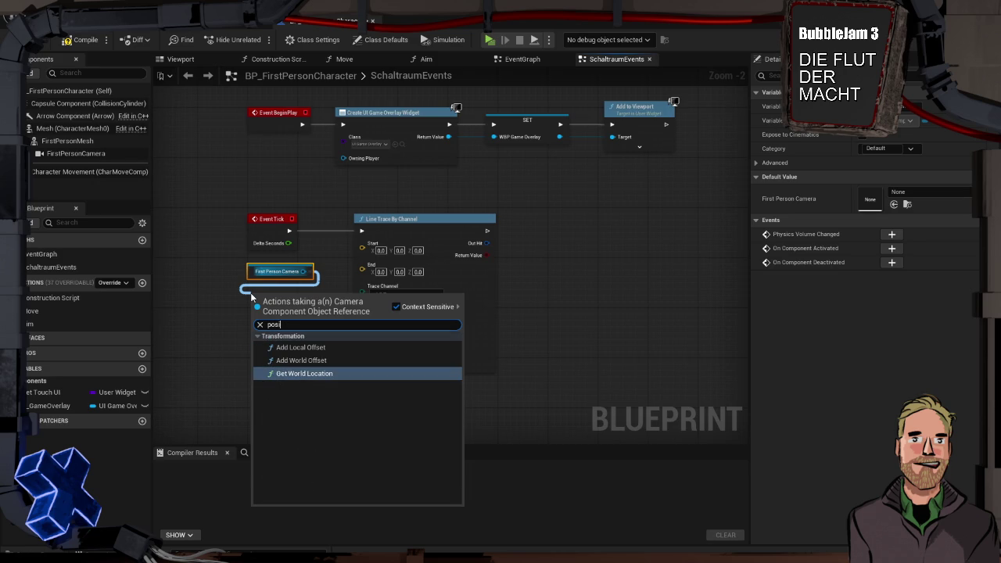
{"action": "key", "text": "Return"}
{"action": "mouse_move", "coordinate": [321, 312]}
{"action": "left_mouse_down"}
{"action": "mouse_move", "coordinate": [350, 283]}
{"action": "mouse_move", "coordinate": [337, 273]}
{"action": "mouse_move", "coordinate": [353, 247]}
{"action": "mouse_move", "coordinate": [418, 221]}
{"action": "left_mouse_up"}
{"action": "left_click_drag", "start_coordinate": [256, 277], "coordinate": [255, 283]}
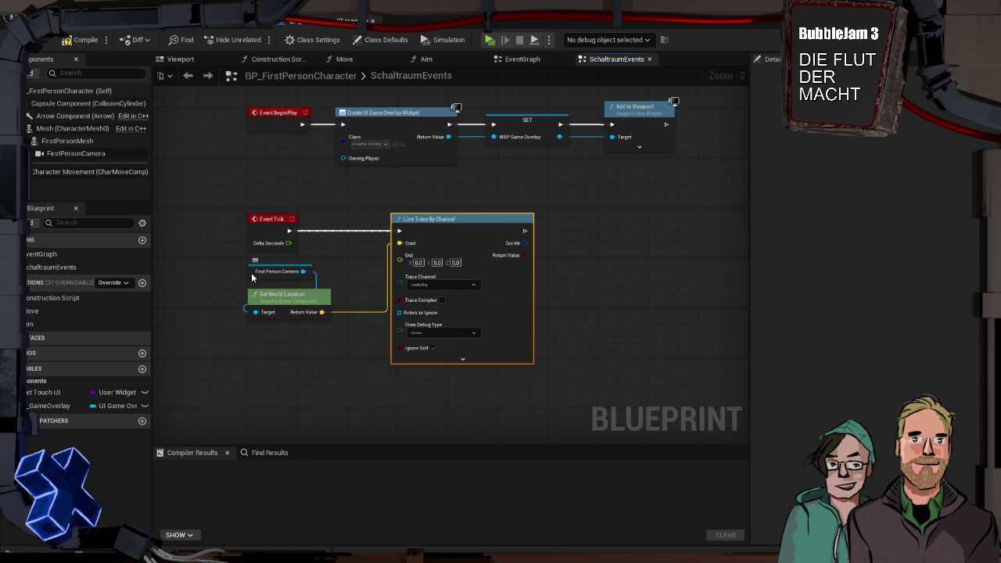
{"action": "left_click", "coordinate": [232, 285]}
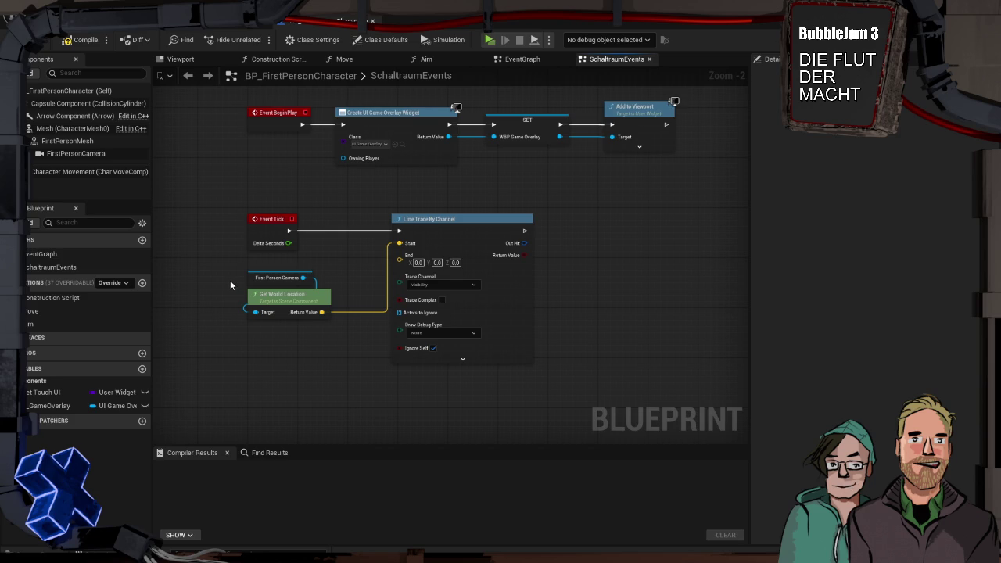
{"action": "mouse_move", "coordinate": [270, 342]}
{"action": "left_mouse_down"}
{"action": "mouse_move", "coordinate": [266, 293]}
{"action": "mouse_move", "coordinate": [247, 268]}
{"action": "mouse_move", "coordinate": [269, 291]}
{"action": "left_mouse_up"}
{"action": "left_click", "coordinate": [227, 303]}
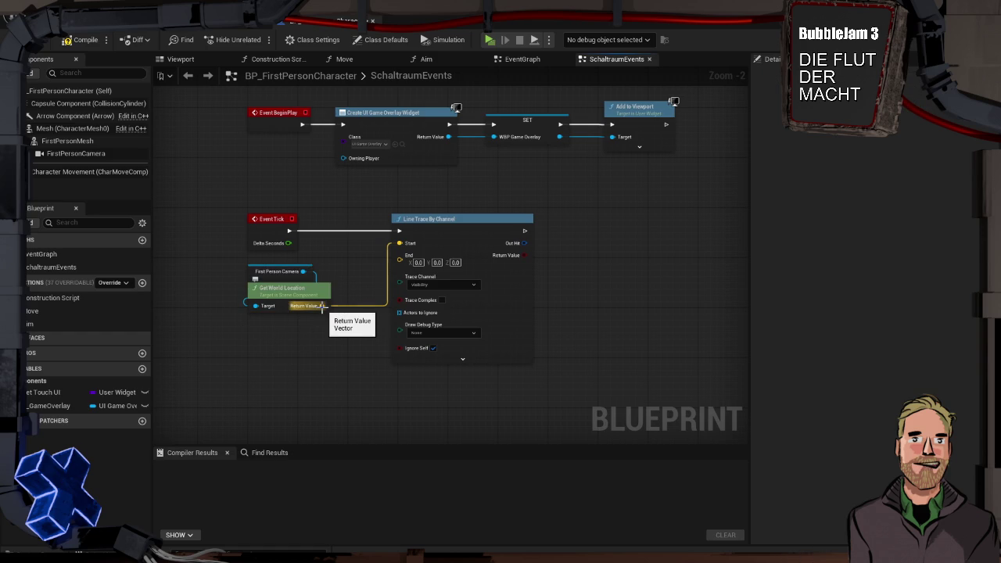
- Multiply the camera location by a float of 3000 and wire it to the trace End
{"action": "left_click_drag", "start_coordinate": [322, 306], "coordinate": [330, 333]}
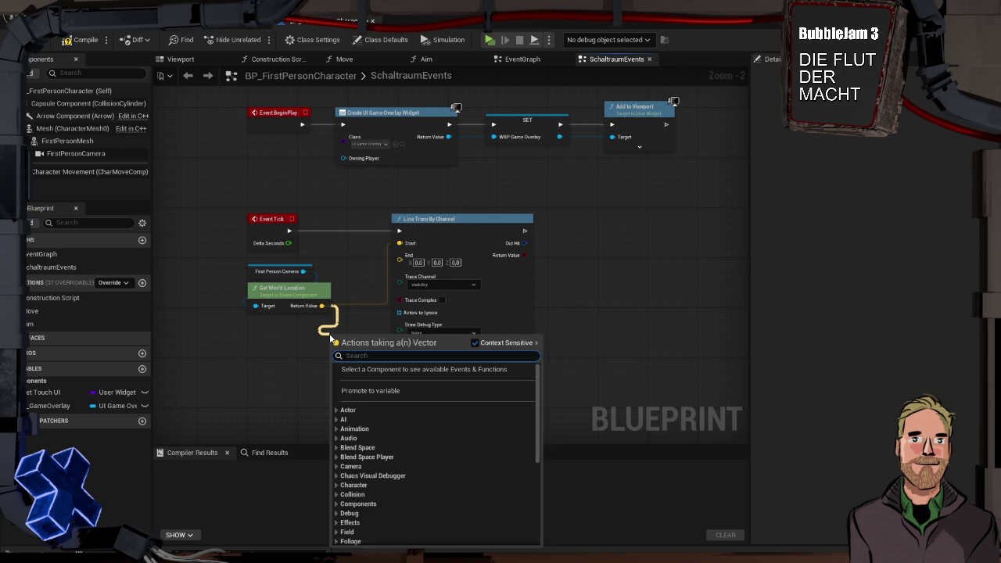
{"action": "type", "text": "*"}
{"action": "key", "text": "Return"}
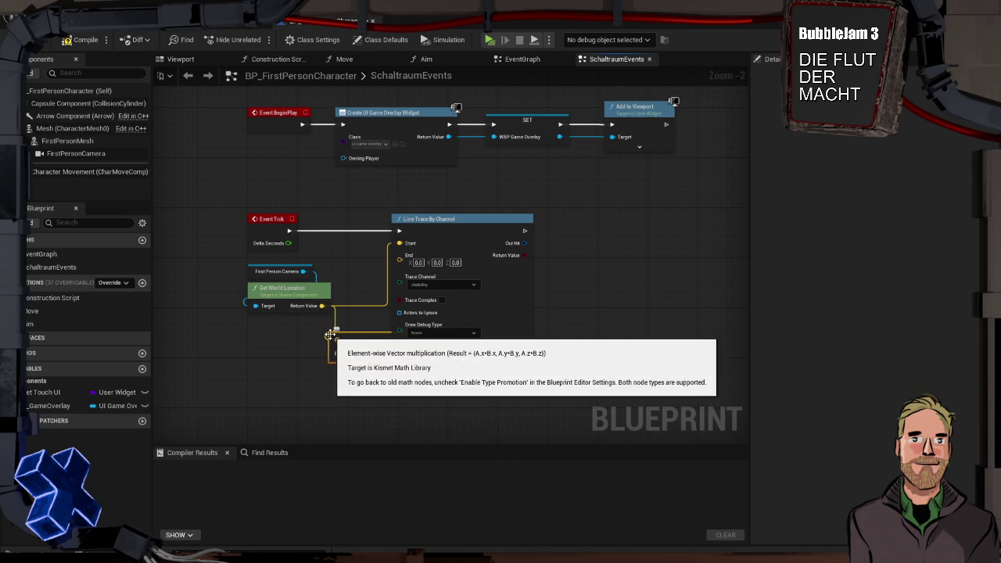
{"action": "left_click_drag", "start_coordinate": [353, 338], "coordinate": [272, 325]}
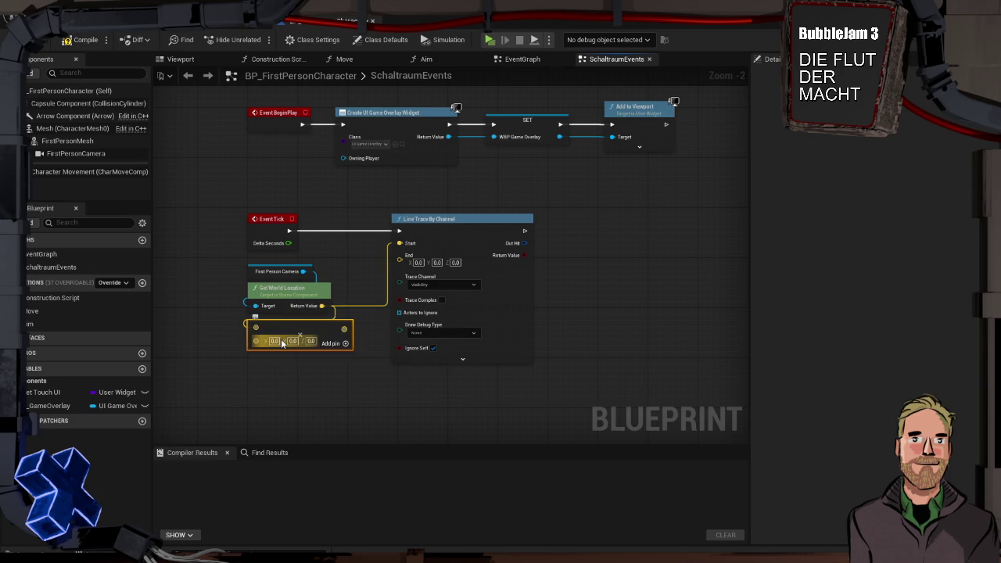
{"action": "right_click", "coordinate": [283, 344]}
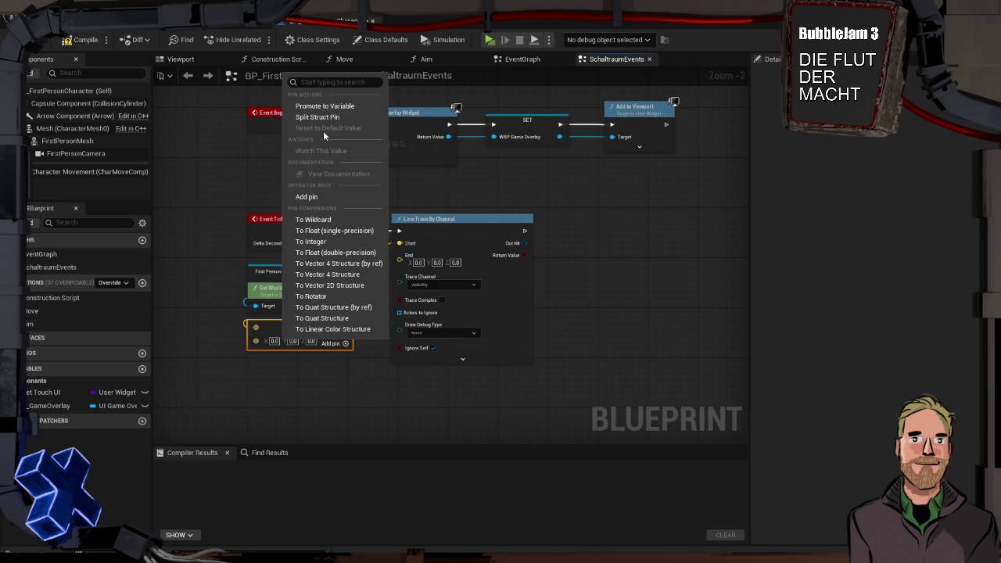
{"action": "left_click", "coordinate": [328, 230]}
{"action": "left_click", "coordinate": [268, 340]}
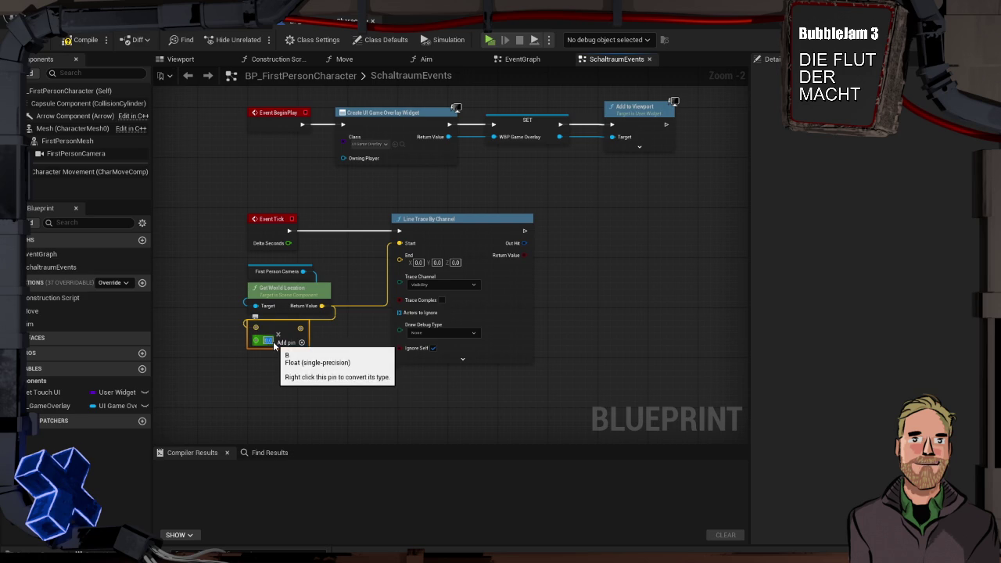
{"action": "type", "text": "3000"}
{"action": "key", "text": "Return"}
{"action": "mouse_move", "coordinate": [309, 329]}
{"action": "left_mouse_down"}
{"action": "mouse_move", "coordinate": [327, 337]}
{"action": "mouse_move", "coordinate": [399, 261]}
{"action": "left_mouse_up"}
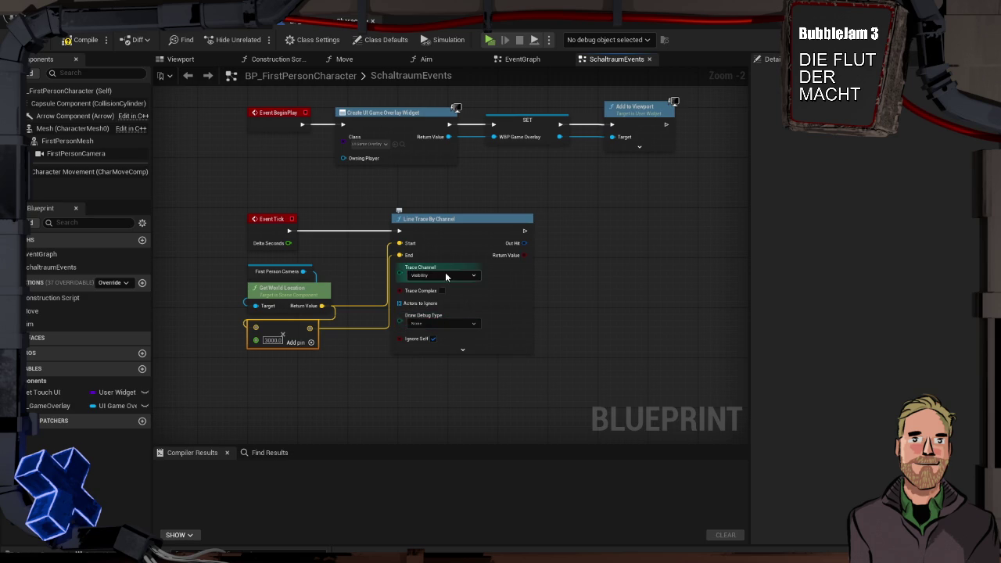
- Set the trace debug draw to For Duration with 0.2 draw time and compile
{"action": "left_click", "coordinate": [439, 323]}
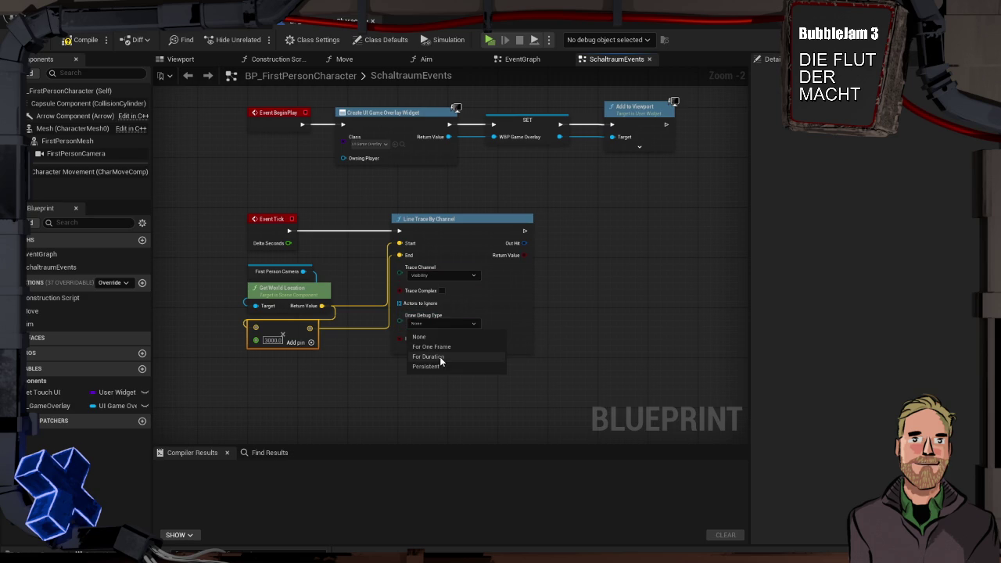
{"action": "left_click", "coordinate": [441, 358]}
{"action": "left_click", "coordinate": [460, 349]}
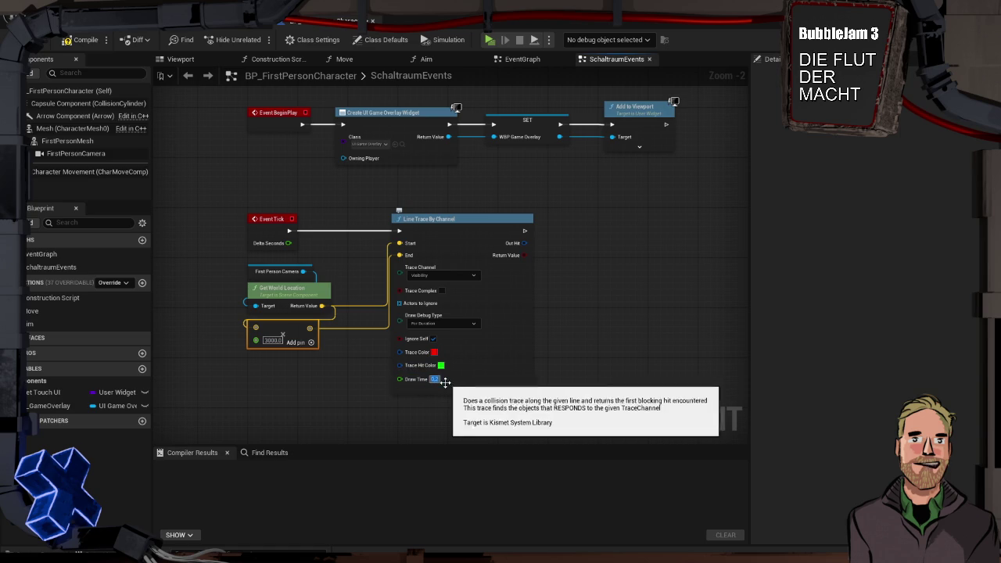
{"action": "left_click", "coordinate": [380, 378]}
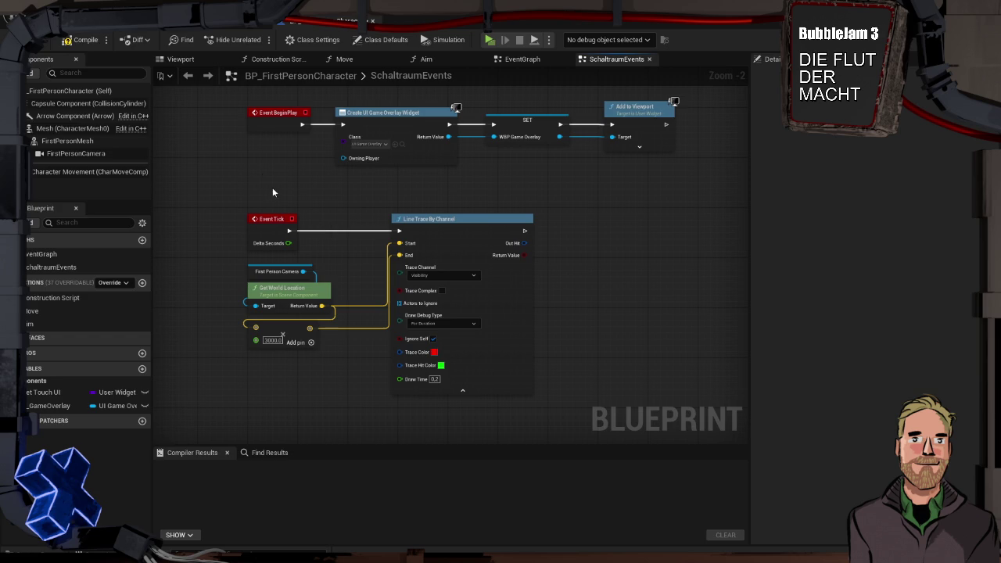
{"action": "left_click", "coordinate": [83, 43]}
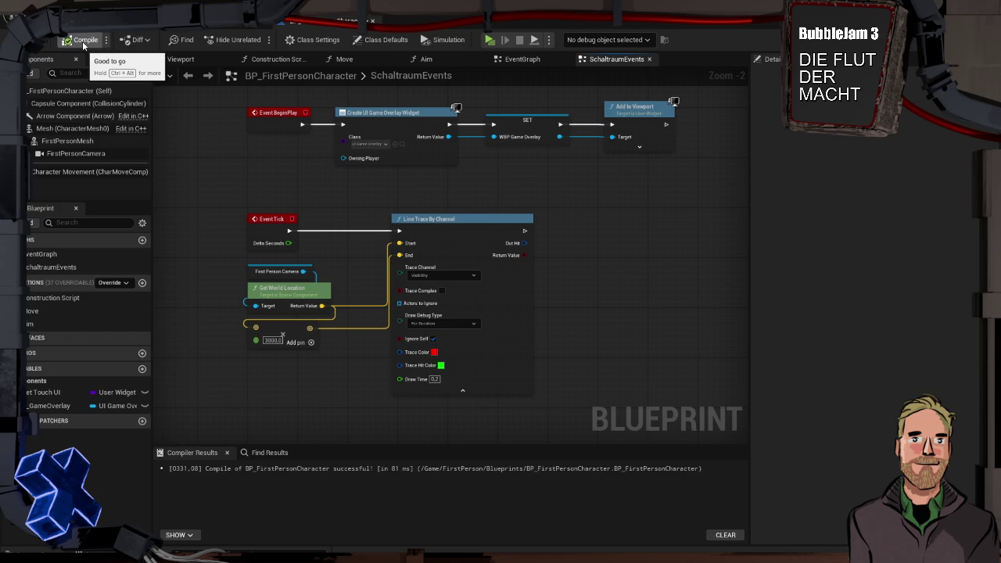
{"action": "key", "text": "alt+p"}
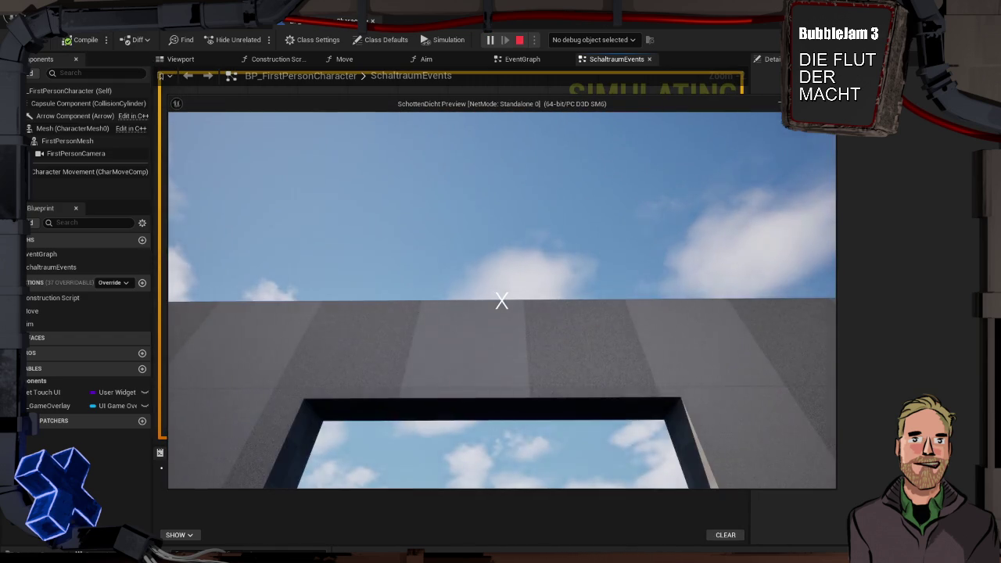
{"action": "key", "text": "Escape"}
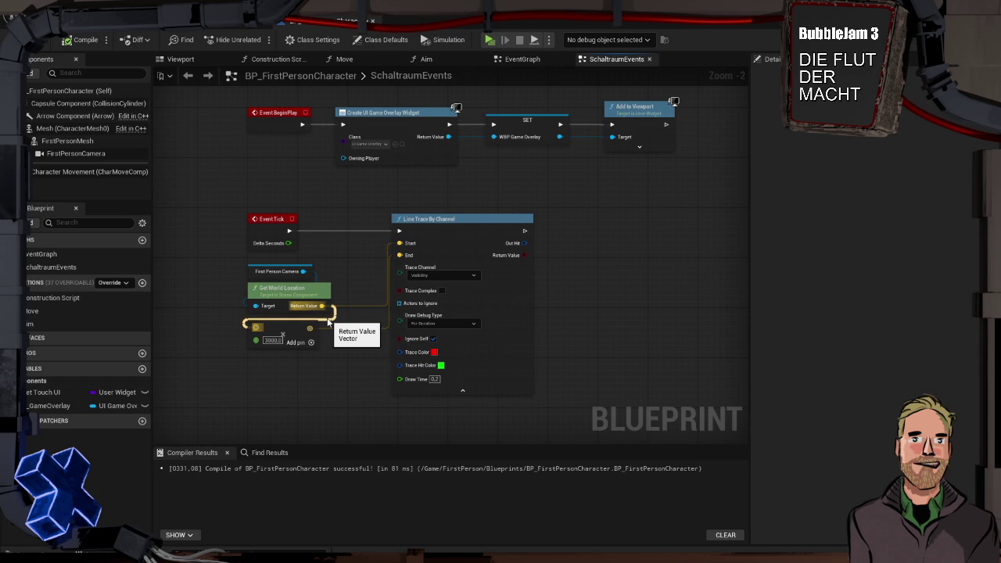
{"action": "left_click_drag", "start_coordinate": [322, 305], "coordinate": [313, 357]}
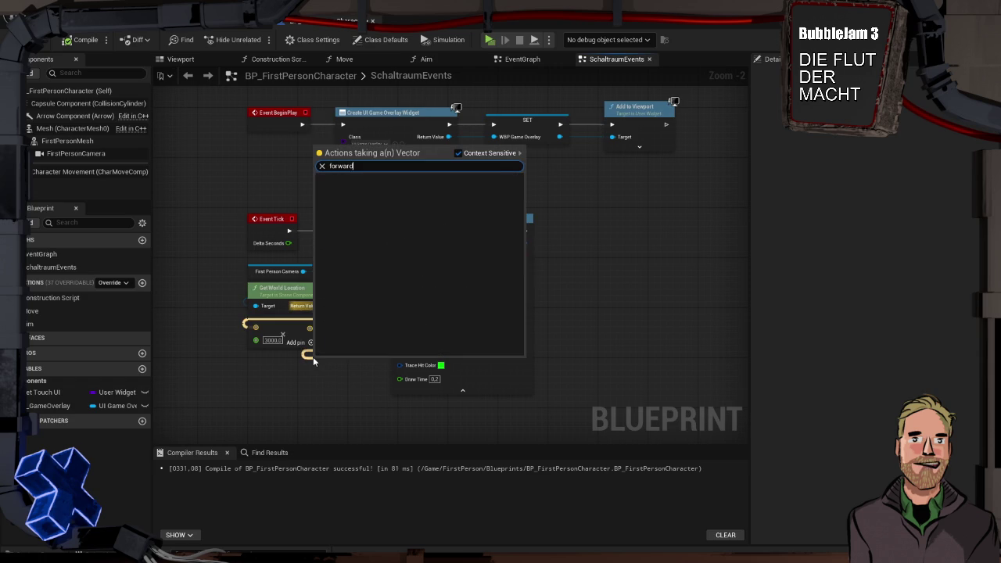
- Feed the camera's Get Forward Vector into the 3000.0 Multiply node, arrange the nodes, and play-test
{"action": "key", "text": "Escape"}
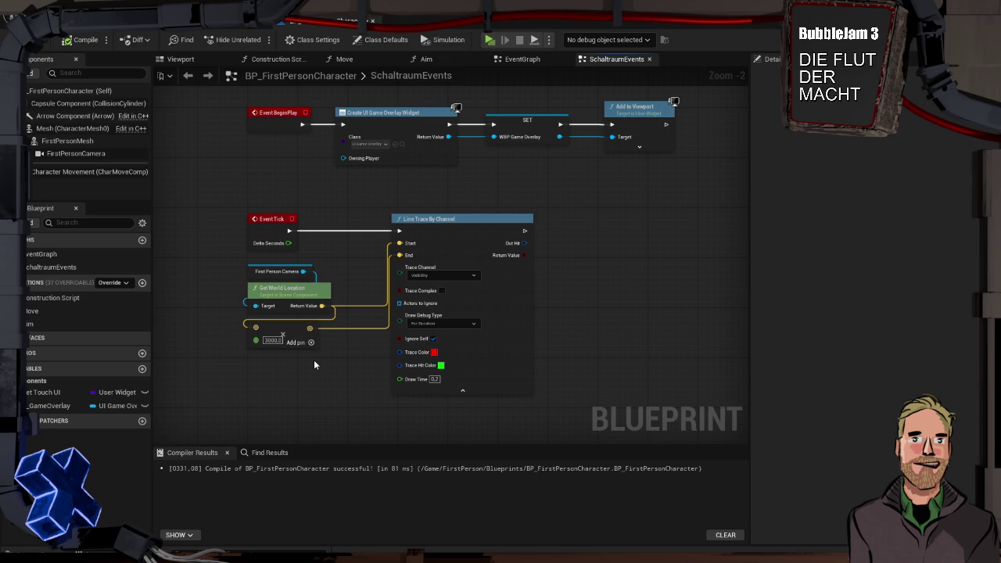
{"action": "left_click_drag", "start_coordinate": [303, 271], "coordinate": [305, 395]}
{"action": "type", "text": "forwar"}
{"action": "key", "text": "Return"}
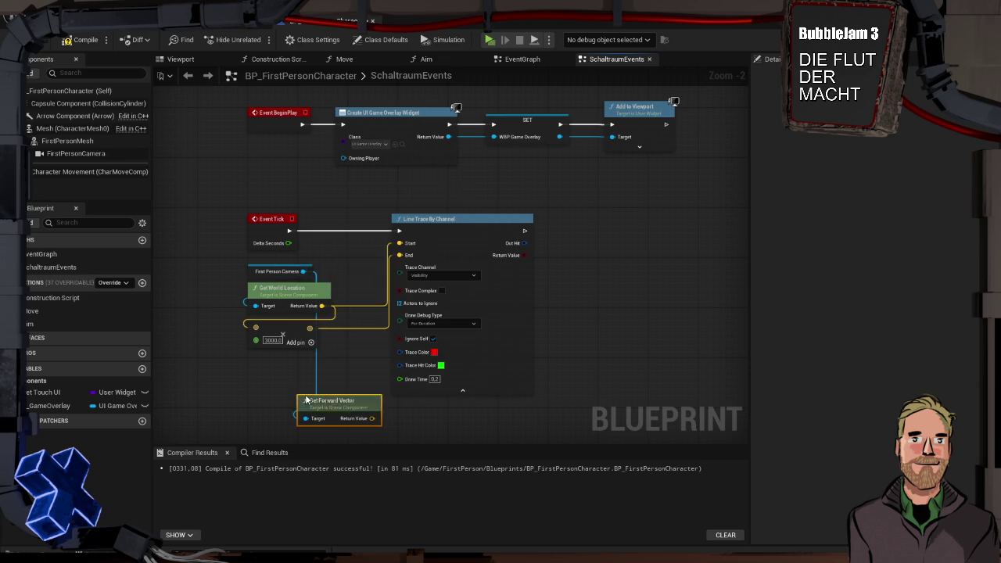
{"action": "left_click_drag", "start_coordinate": [305, 394], "coordinate": [244, 363]}
{"action": "key", "text": "Return"}
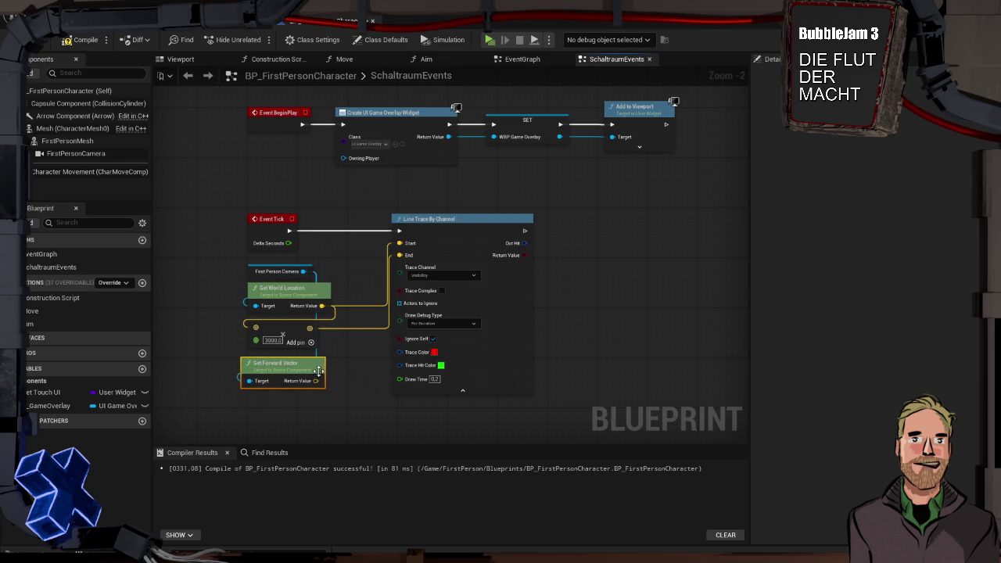
{"action": "mouse_move", "coordinate": [315, 381]}
{"action": "left_mouse_down"}
{"action": "mouse_move", "coordinate": [281, 329]}
{"action": "mouse_move", "coordinate": [374, 373]}
{"action": "left_mouse_up"}
{"action": "left_click_drag", "start_coordinate": [271, 350], "coordinate": [368, 391]}
{"action": "left_click_drag", "start_coordinate": [313, 364], "coordinate": [261, 358]}
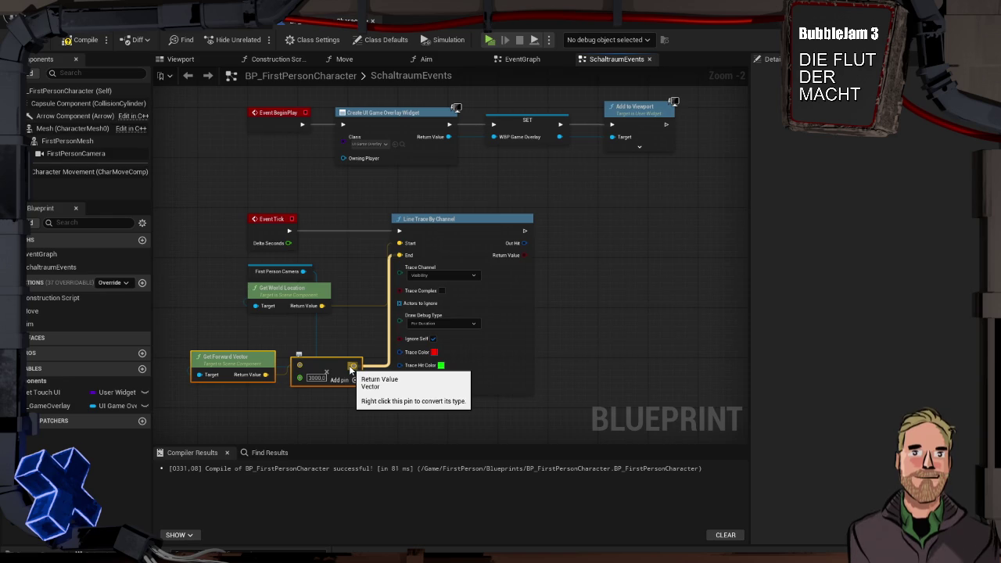
{"action": "key", "text": "alt+p"}
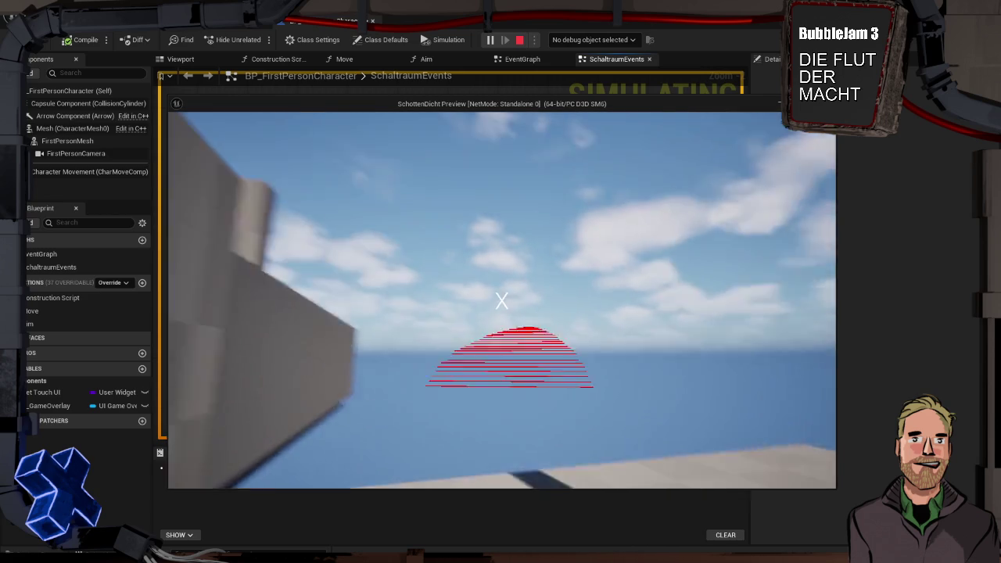
- Stop the test run and pull a wire from Get World Location's Return Value
{"action": "key", "text": "Escape"}
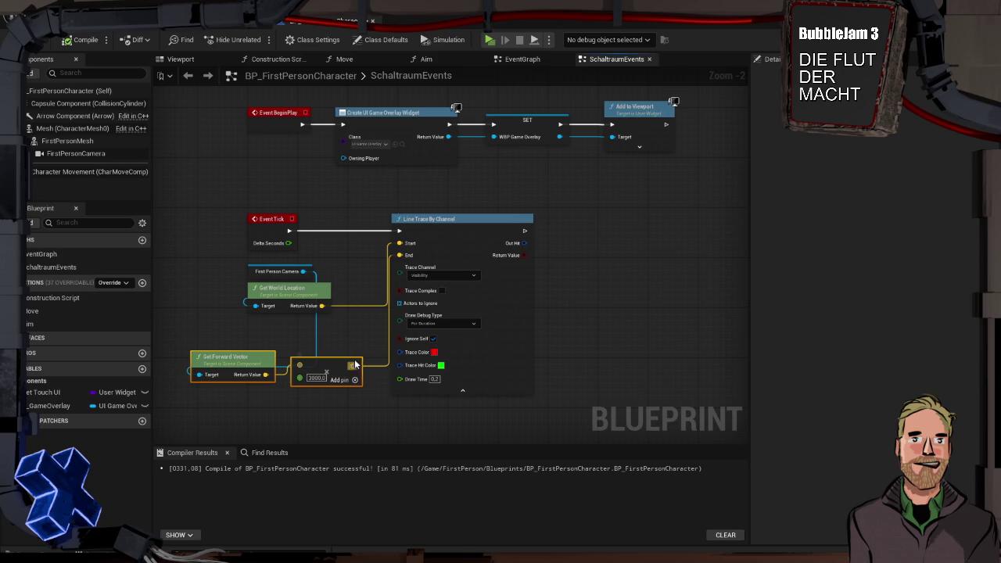
{"action": "left_click_drag", "start_coordinate": [321, 306], "coordinate": [365, 323]}
- Feed the Line Trace End with a vector Add node, then run a test play
{"action": "type", "text": "+"}
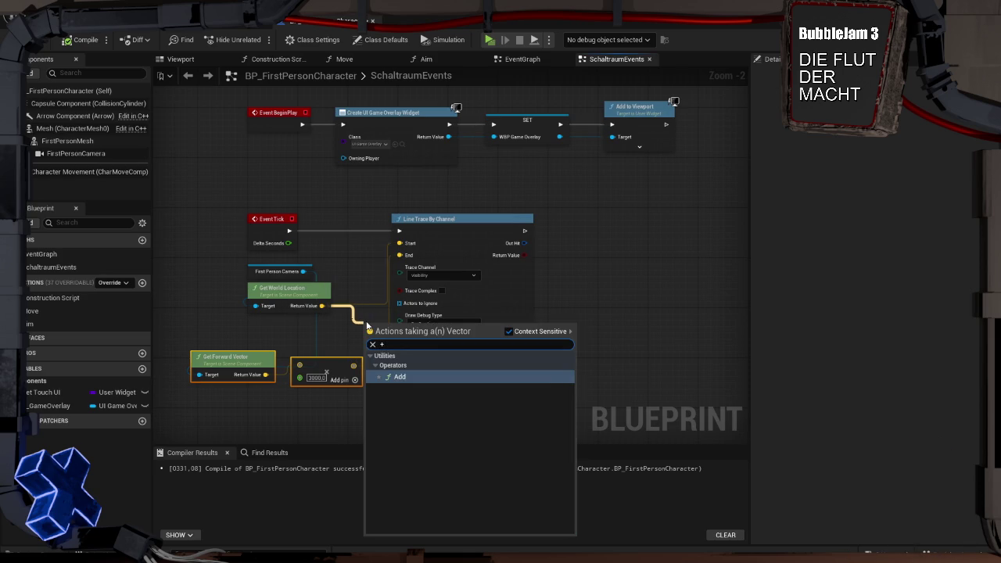
{"action": "key", "text": "Return"}
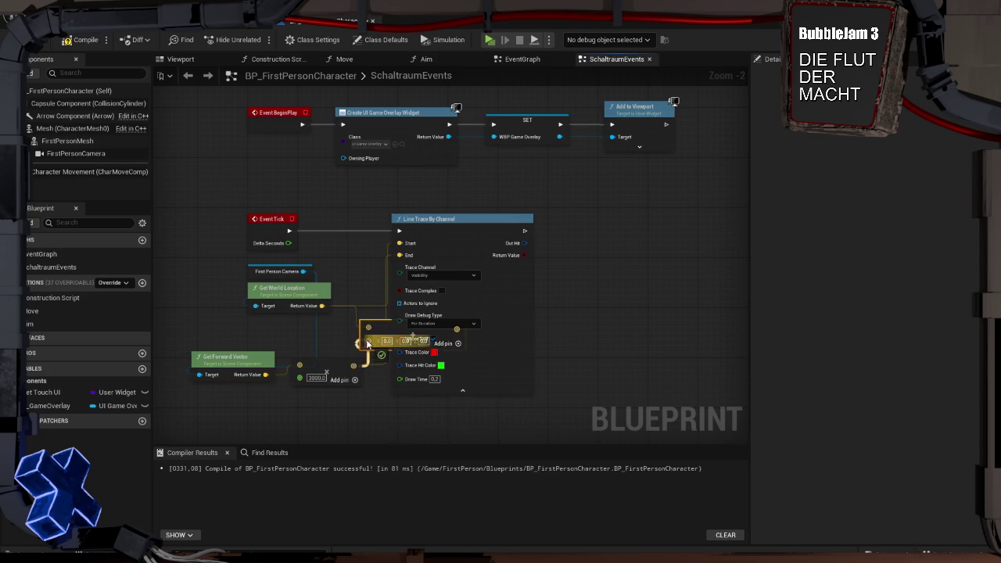
{"action": "mouse_move", "coordinate": [407, 336]}
{"action": "left_mouse_down"}
{"action": "mouse_move", "coordinate": [364, 336]}
{"action": "mouse_move", "coordinate": [399, 255]}
{"action": "left_mouse_up"}
{"action": "key", "text": "alt+p"}
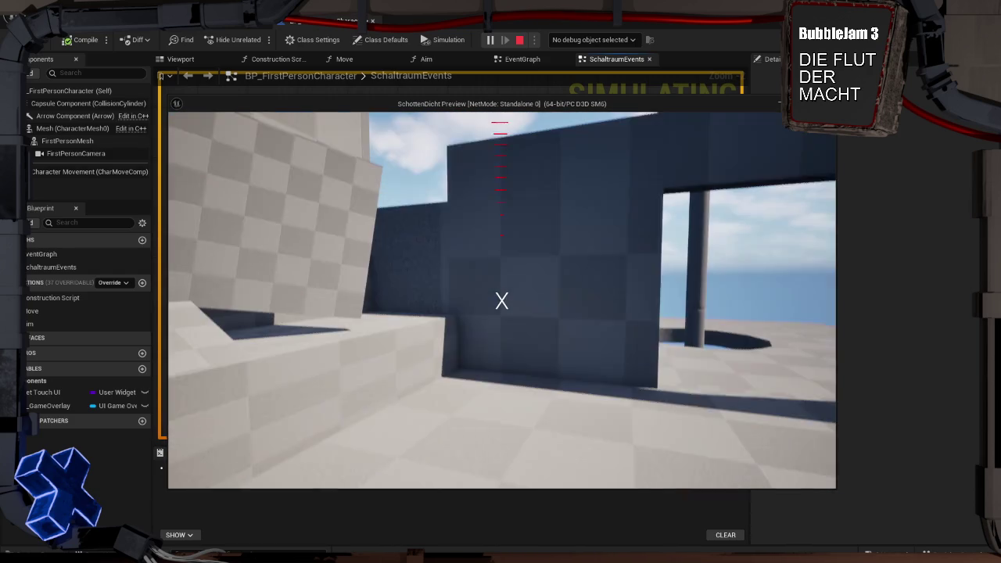
- Stop the test run and change the Line Trace Draw Time to 5
{"action": "key", "text": "Escape"}
{"action": "left_click", "coordinate": [430, 380]}
{"action": "type", "text": "5"}
{"action": "key", "text": "Return"}
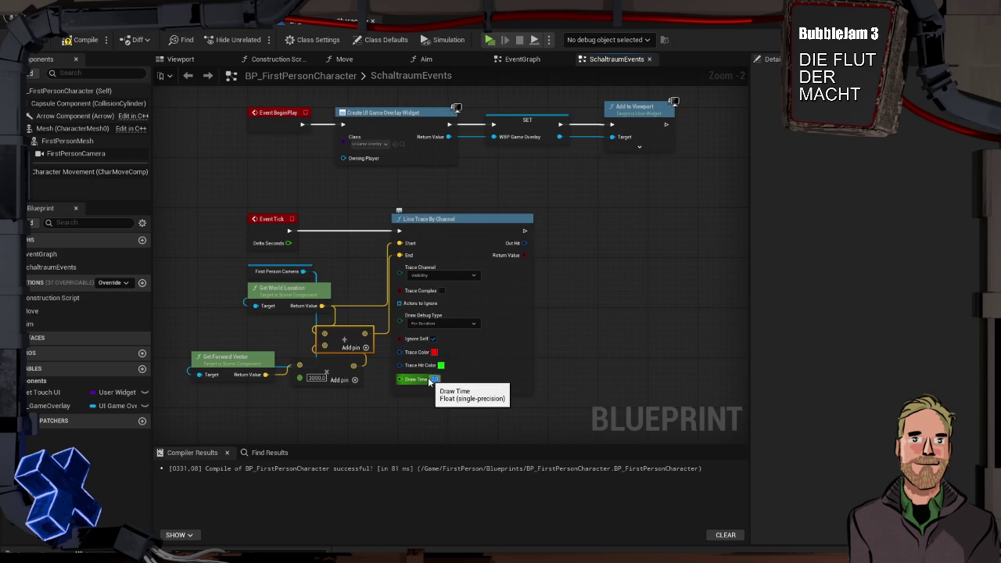
- Test-play to check the debug lines, then drag from Out Hit and cancel the node menu
{"action": "key", "text": "alt+p"}
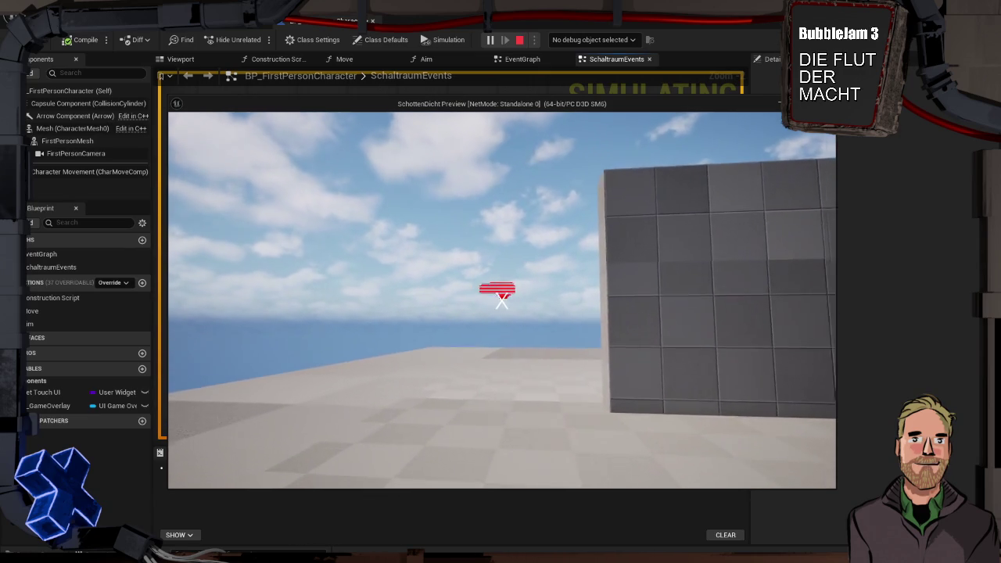
{"action": "key", "text": "Escape"}
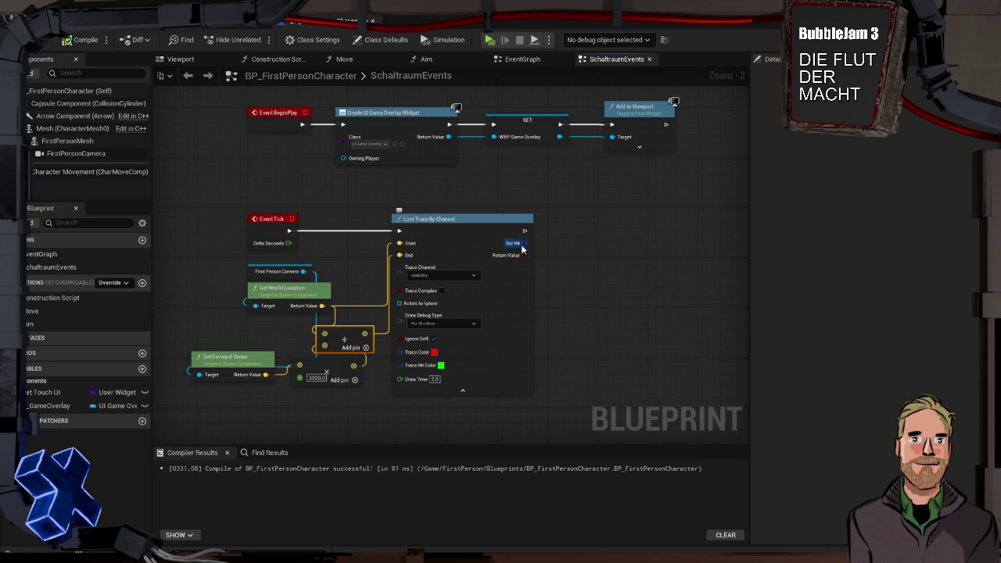
{"action": "mouse_move", "coordinate": [524, 243]}
{"action": "left_mouse_down"}
{"action": "mouse_move", "coordinate": [597, 247]}
{"action": "mouse_move", "coordinate": [576, 241]}
{"action": "mouse_move", "coordinate": [591, 327]}
{"action": "mouse_move", "coordinate": [594, 287]}
{"action": "mouse_move", "coordinate": [581, 251]}
{"action": "mouse_move", "coordinate": [588, 225]}
{"action": "mouse_move", "coordinate": [583, 270]}
{"action": "left_mouse_up"}
{"action": "left_click", "coordinate": [575, 273]}
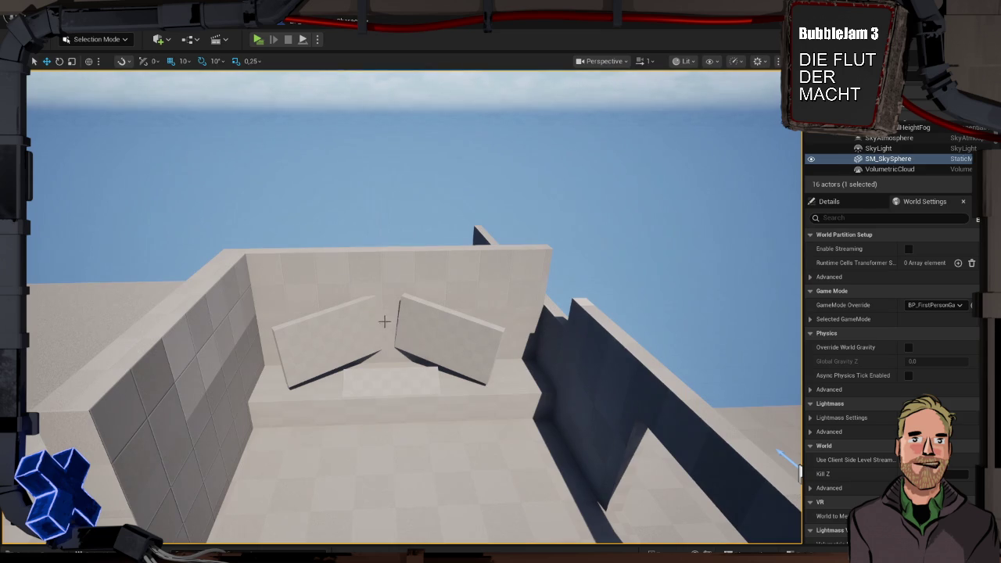
- Select the tilted Box4 and Box5 panels and the small floor panel in the viewport
{"action": "left_click", "coordinate": [334, 322]}
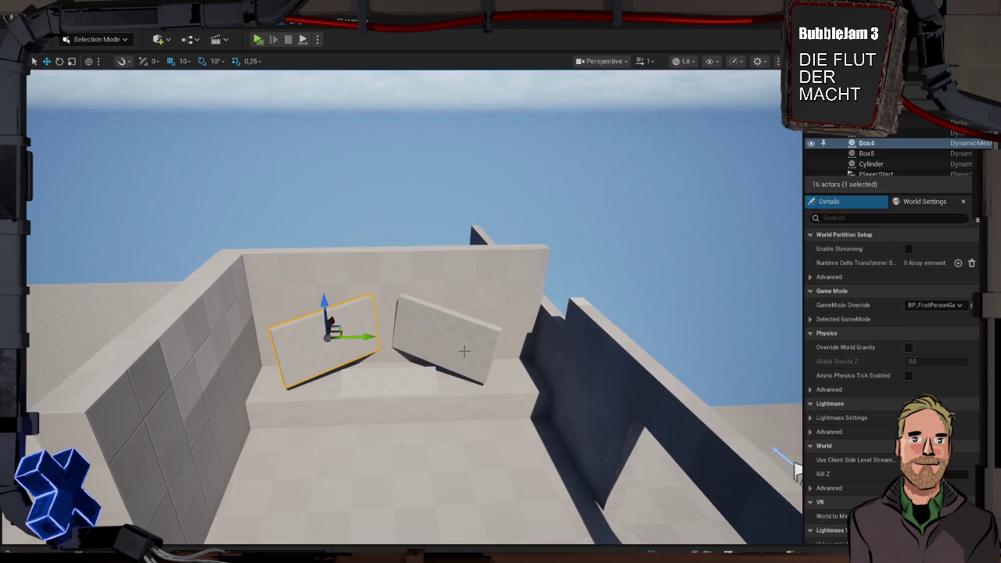
{"action": "left_click", "coordinate": [426, 340]}
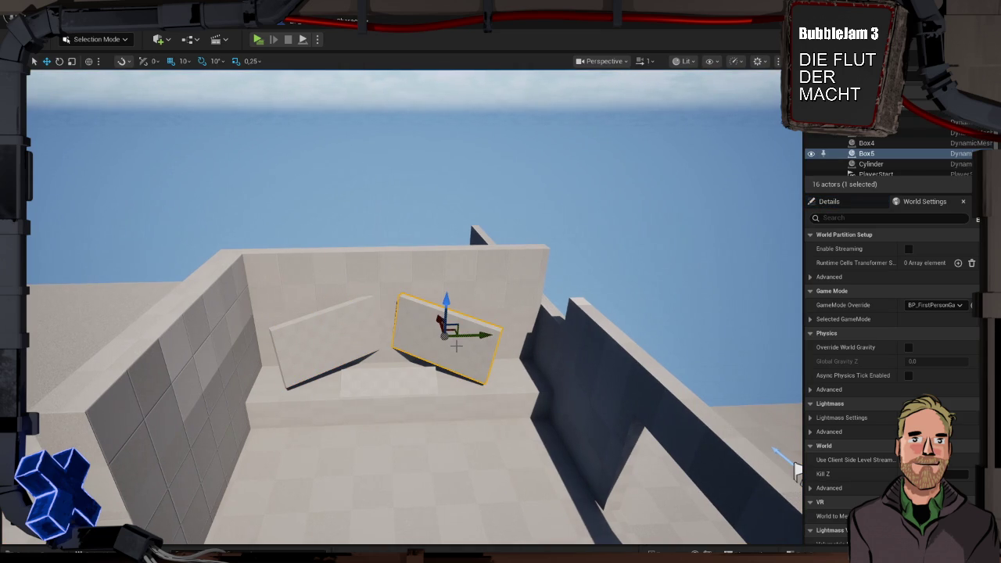
{"action": "left_click", "coordinate": [349, 338]}
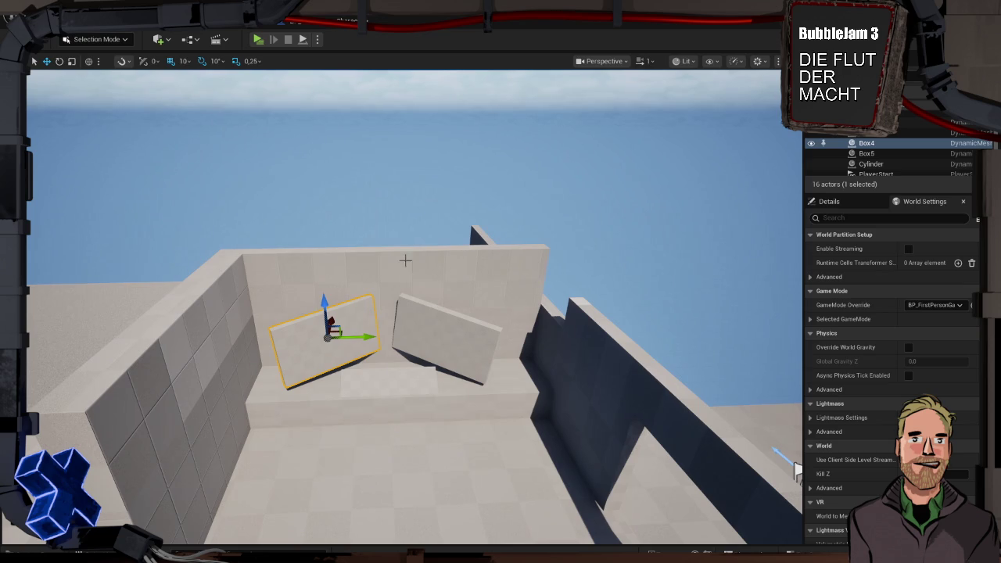
{"action": "left_click", "coordinate": [380, 384]}
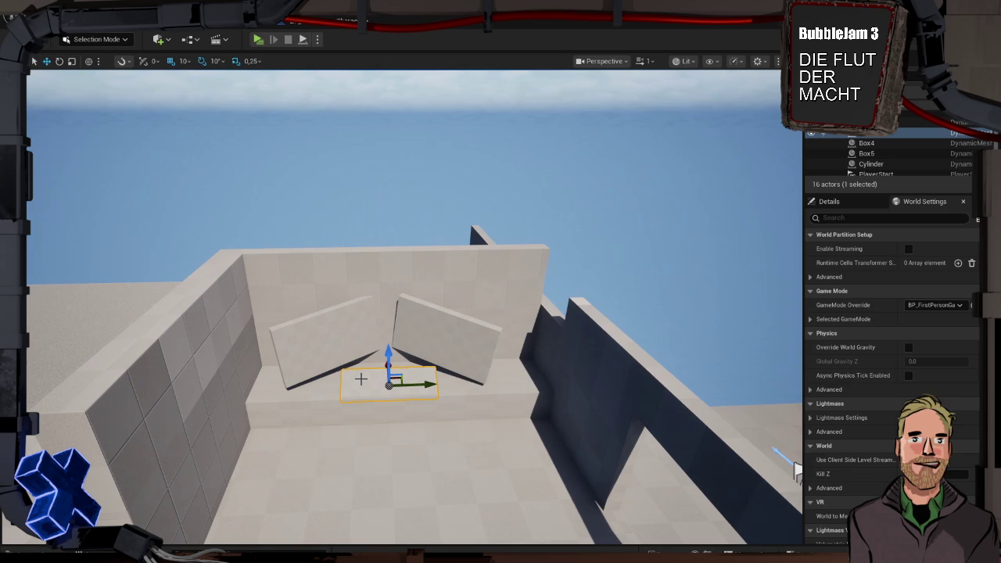
{"action": "left_click", "coordinate": [342, 348]}
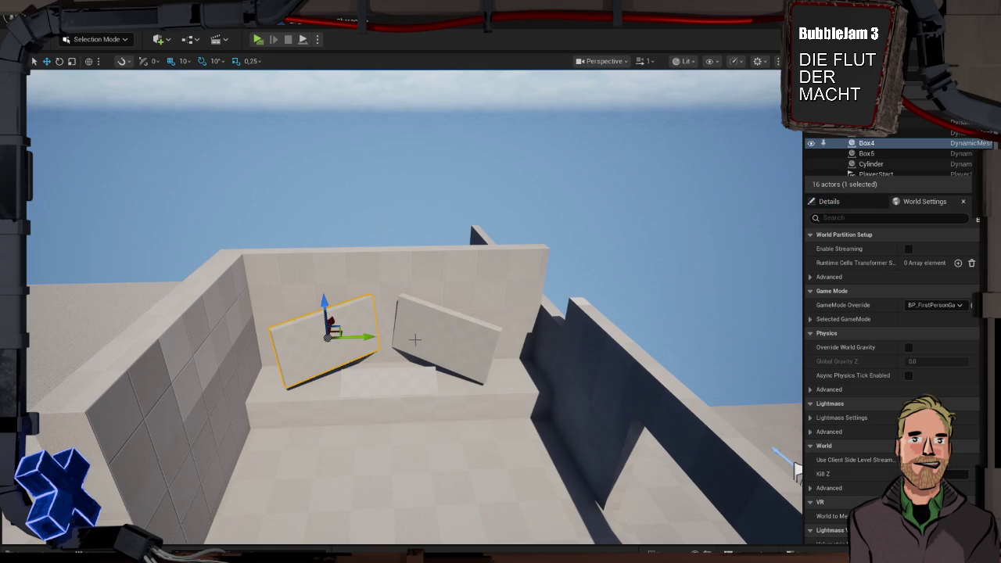
{"action": "left_click", "coordinate": [368, 377]}
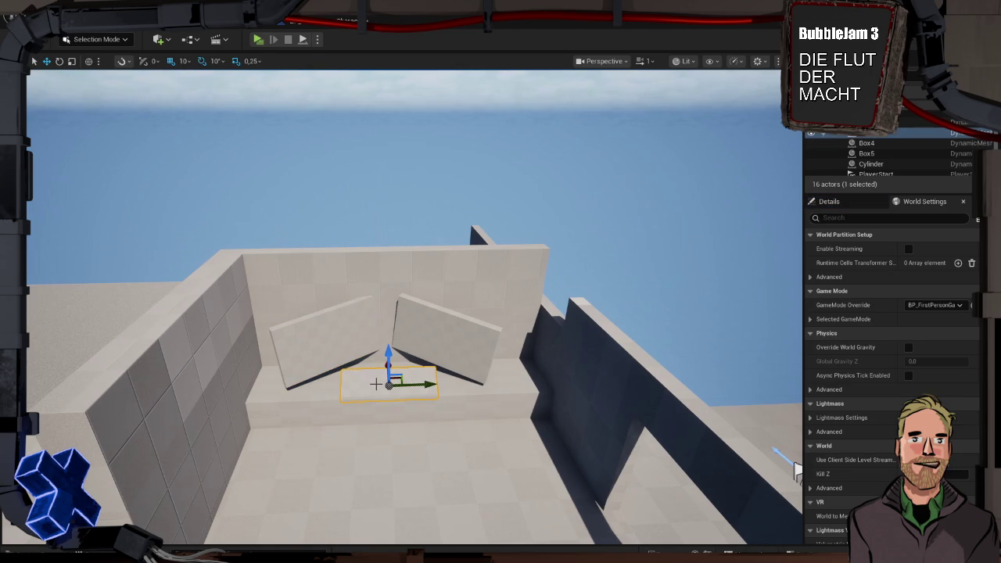
{"action": "left_click", "coordinate": [311, 347]}
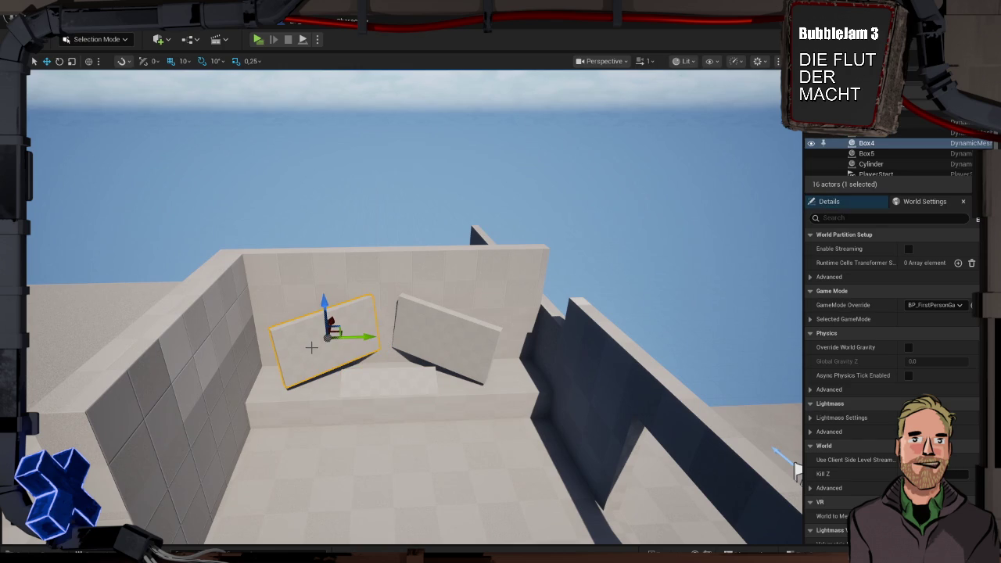